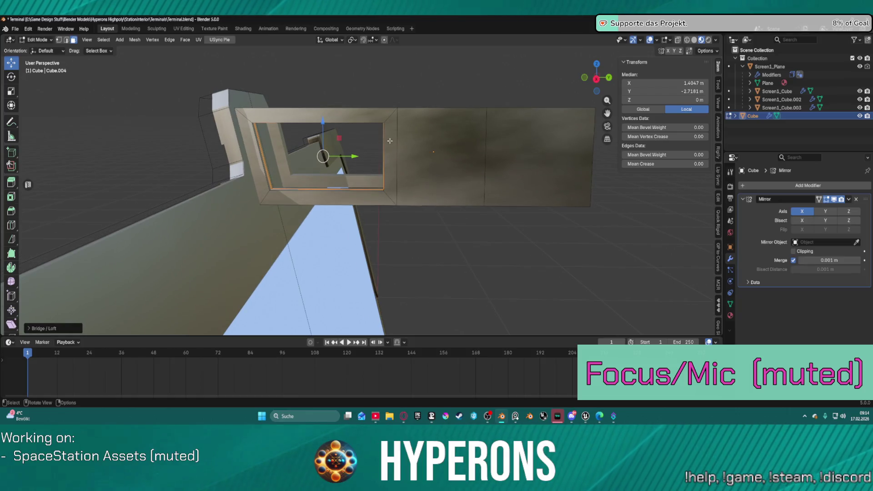
Select the frame's middle panel face and inset it once.
click(496, 240)
mouse_move(458, 157)
middle_down()
mouse_move(409, 160)
mouse_move(378, 184)
mouse_move(289, 166)
mouse_move(414, 168)
middle_up()
click(384, 184)
click(413, 168)
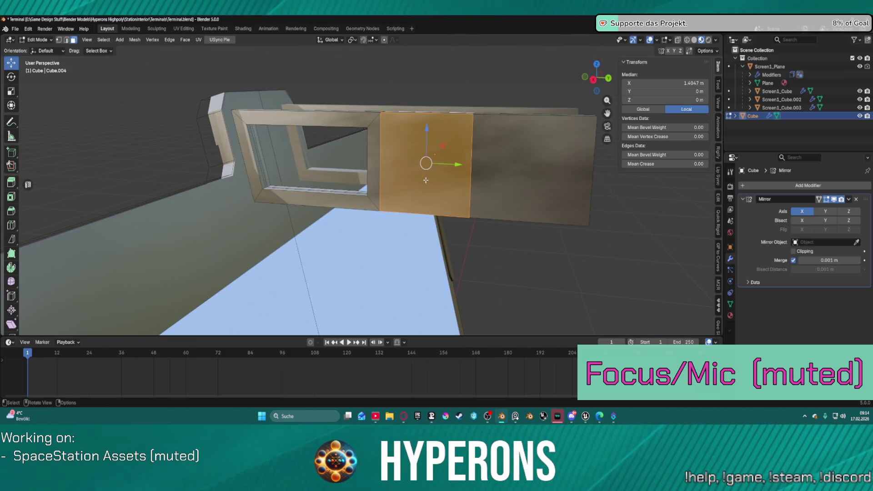
key(i)
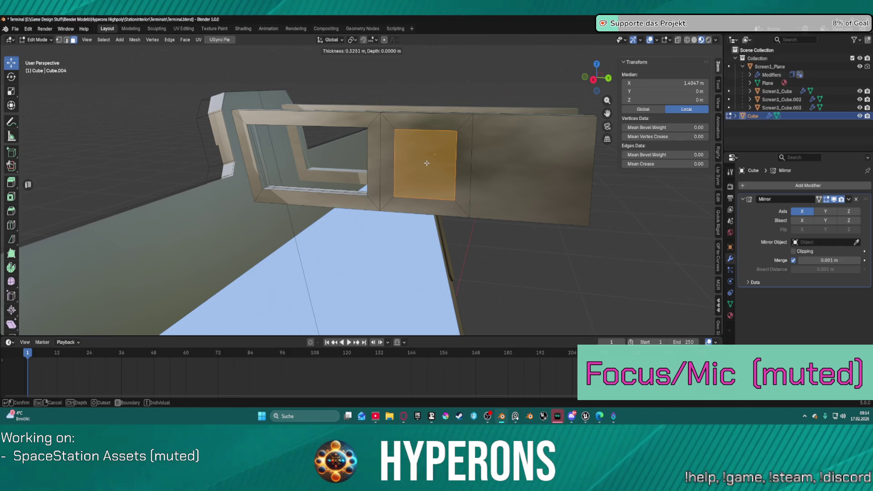
click(426, 162)
Inset the face again with depth and bridge it with LoopTools to cut the window.
key(i)
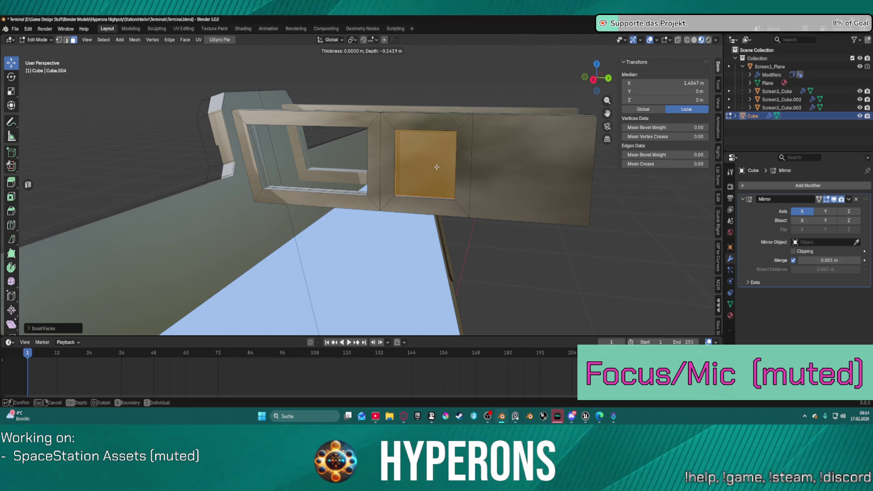
click(436, 168)
right_click(430, 169)
mouse_move(433, 170)
click(468, 168)
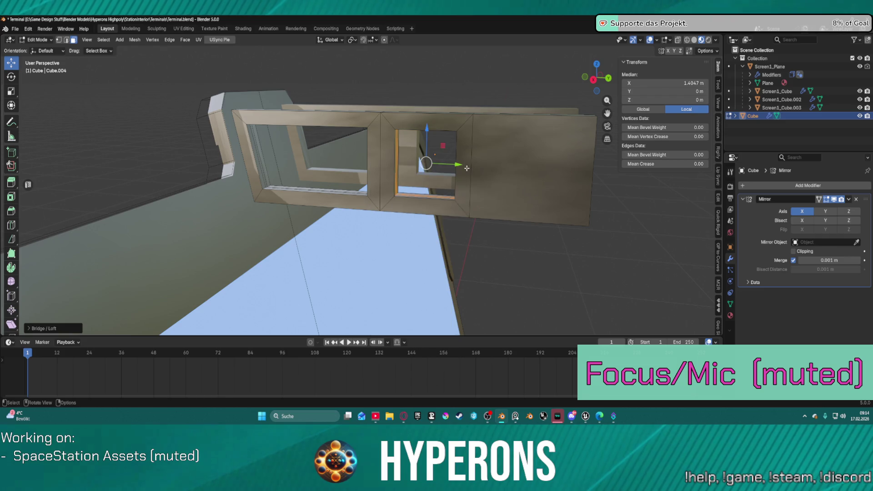
click(524, 158)
middle_drag(524, 157, 476, 162)
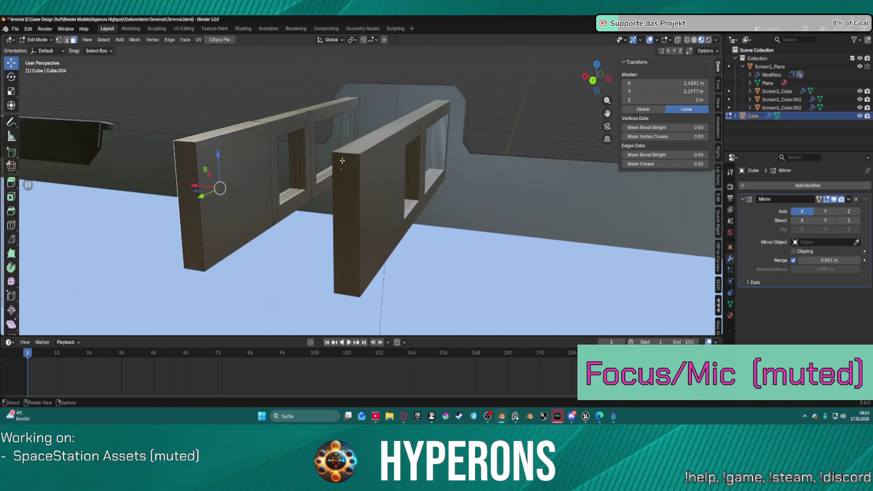
Select the right panel face and inset it once.
click(244, 170)
middle_drag(244, 170, 411, 173)
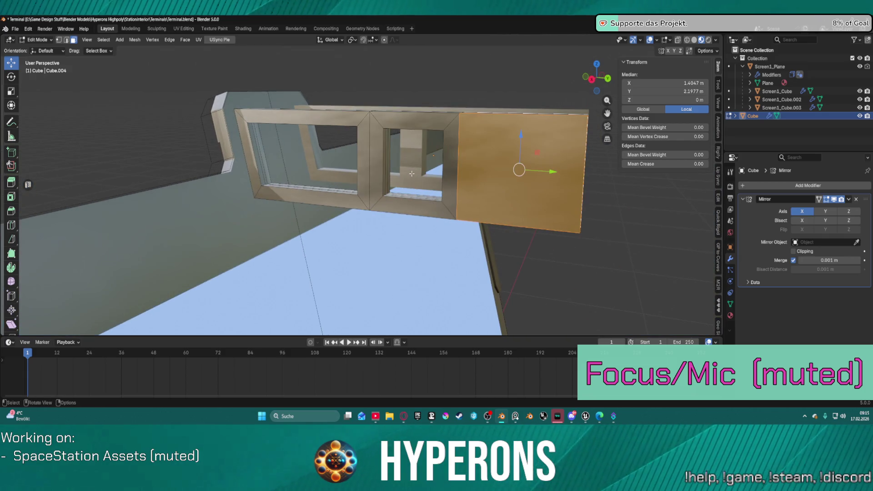
key(i)
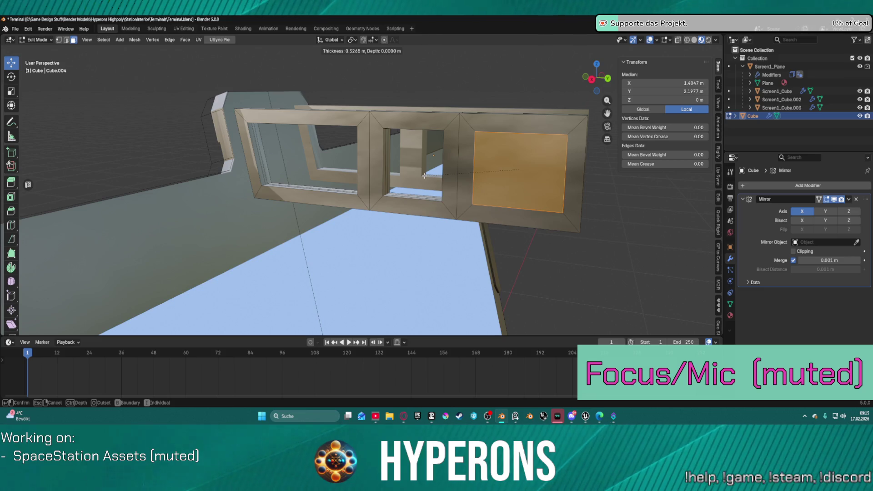
click(424, 176)
Inset it again pushed inward with Ctrl, then LoopTools Bridge to open the panel.
key(i)
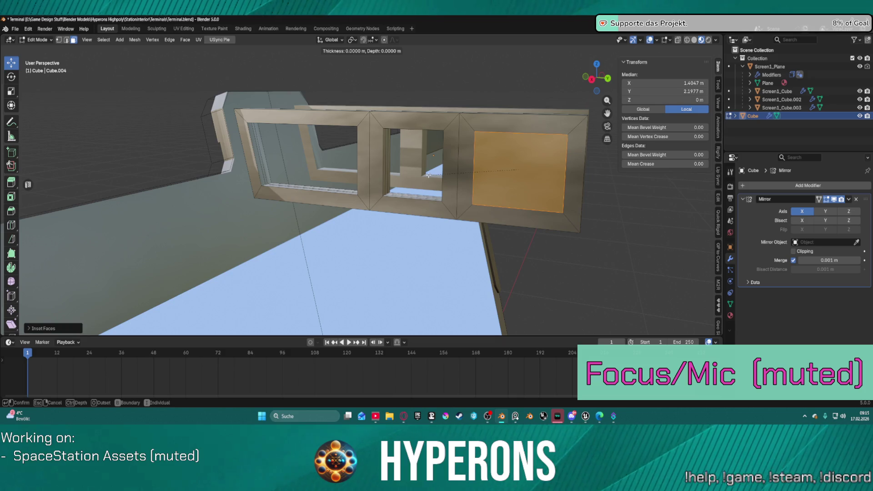
key(ctrl)
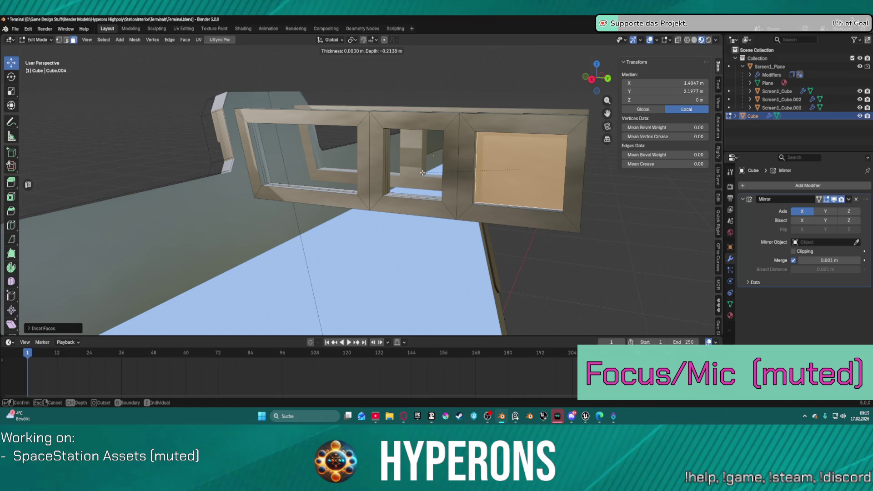
click(419, 172)
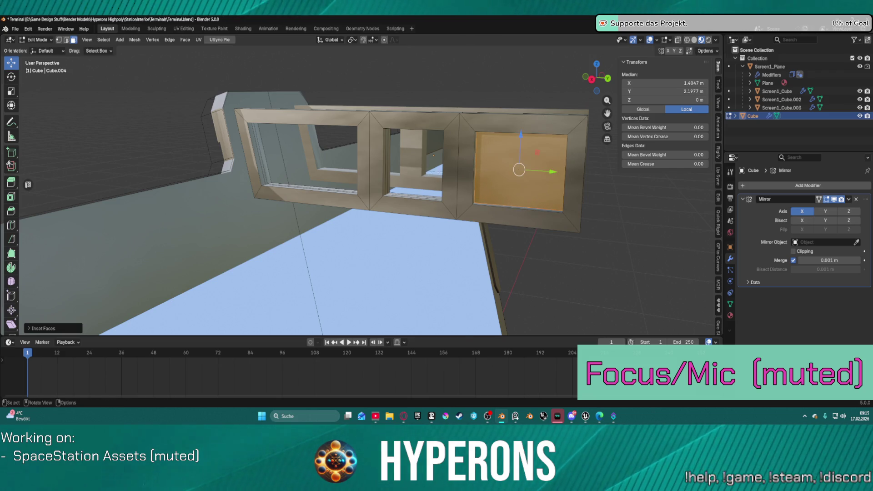
right_click(420, 172)
mouse_move(425, 172)
click(493, 172)
mouse_move(492, 172)
middle_down()
mouse_move(510, 162)
mouse_move(450, 142)
mouse_move(445, 151)
middle_up()
middle_drag(400, 192, 495, 209)
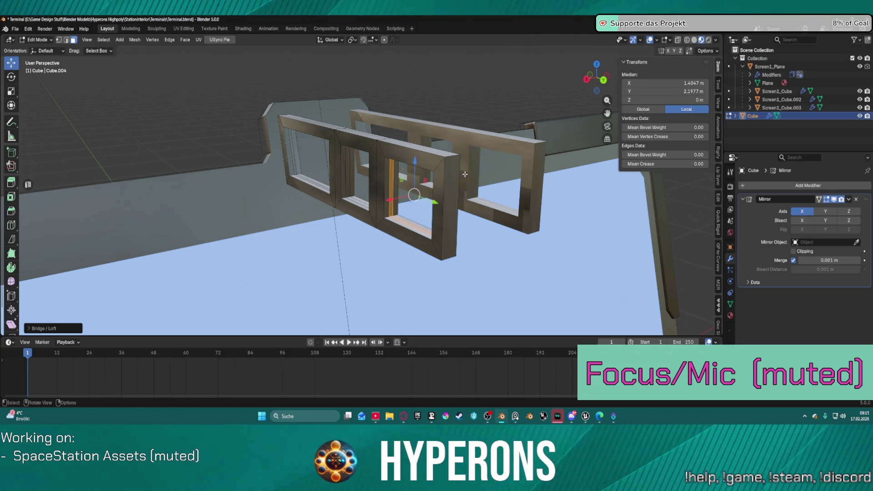
Extrude the frame's end face a short distance along its normal.
click(442, 180)
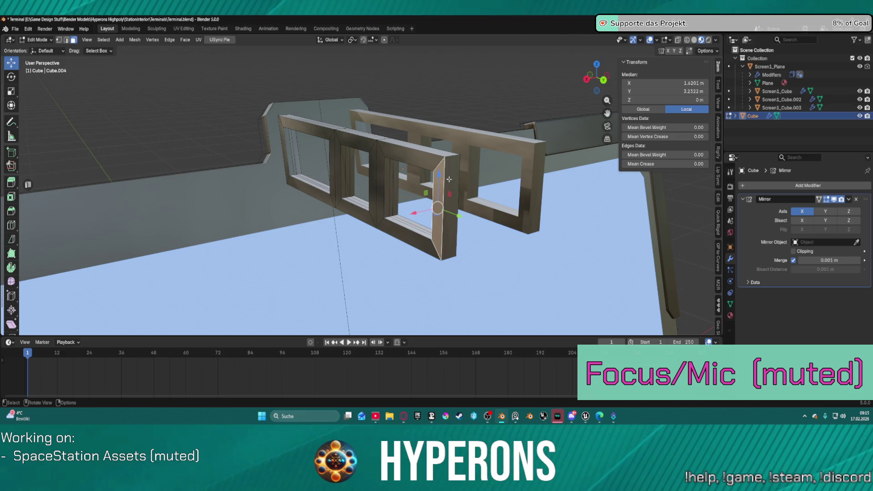
key(e)
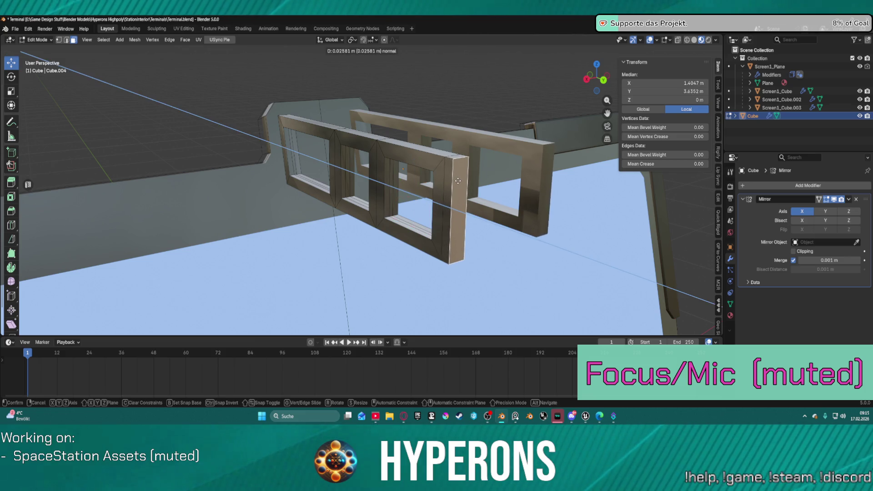
click(458, 180)
middle_drag(455, 191, 331, 179)
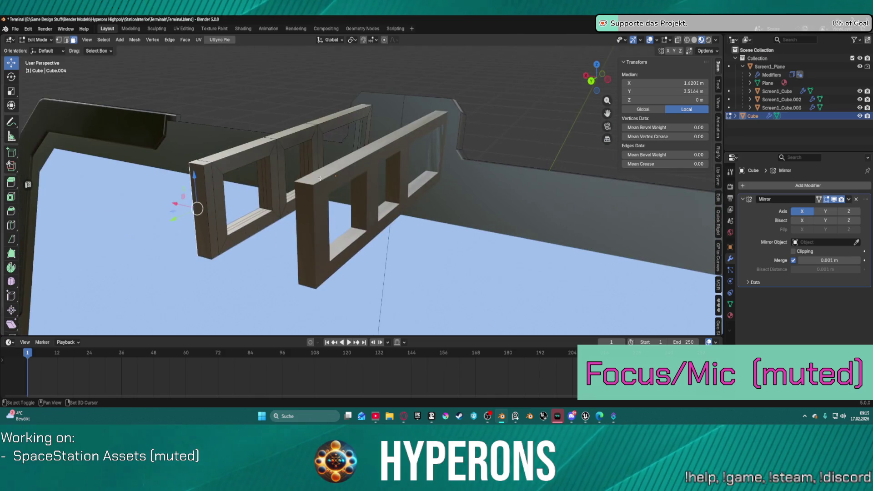
shift+click(211, 192)
middle_drag(210, 192, 302, 206)
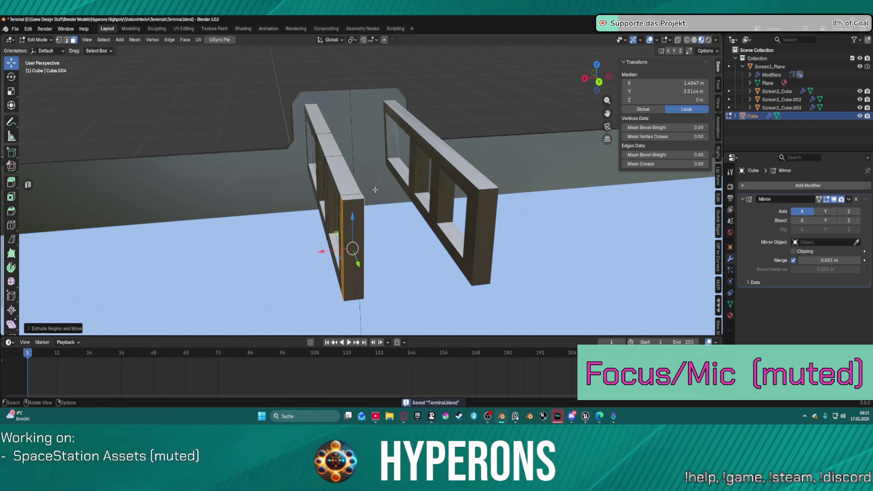
Undo and redo the end extrusion, then save Terminal.blend.
key(ctrl+z)
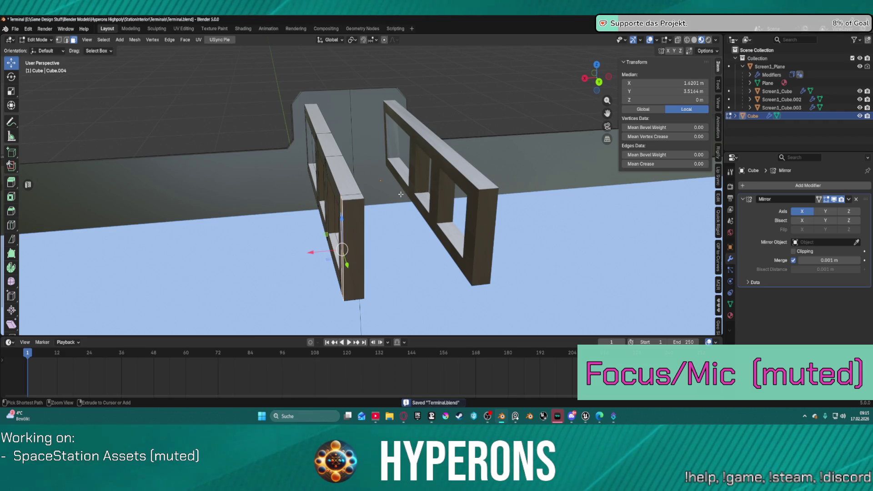
middle_drag(384, 190, 268, 199)
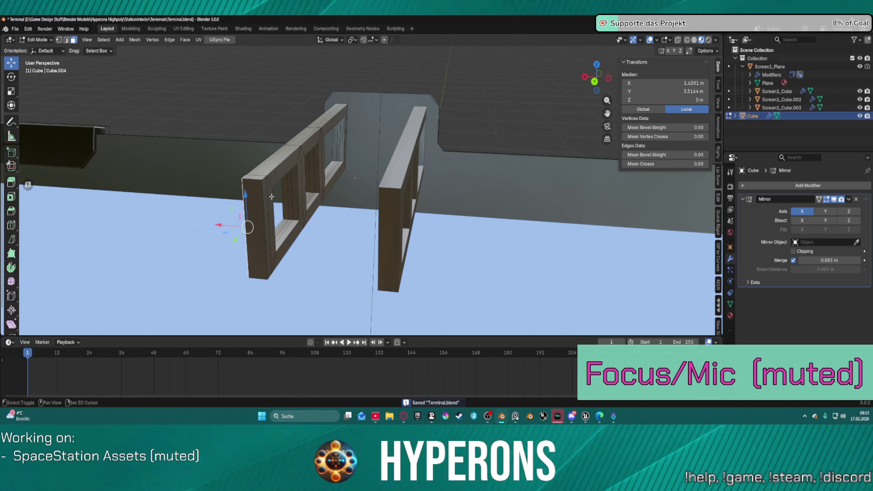
key(ctrl+shift+z)
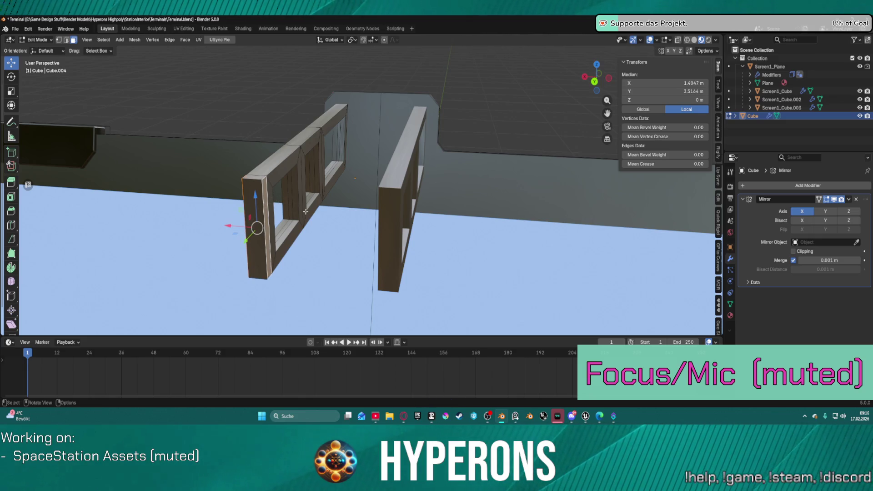
key(ctrl+s)
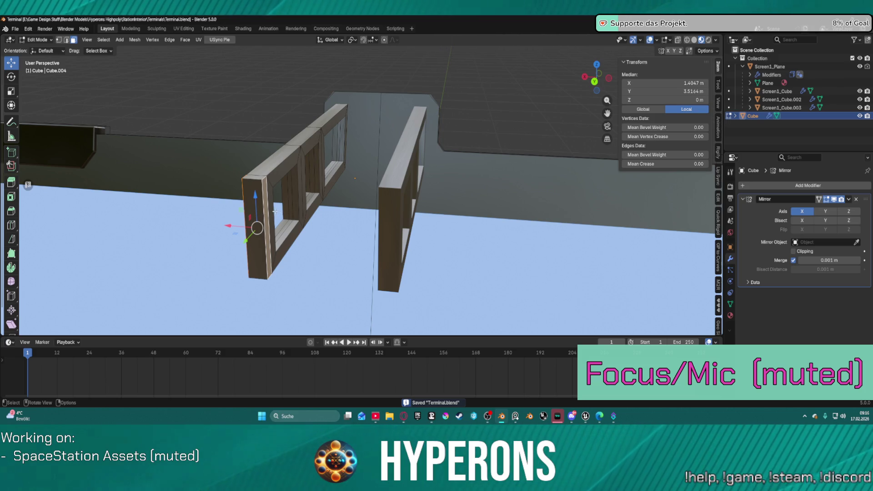
Fatten the selected end pieces with Alt+S.
key(alt+s)
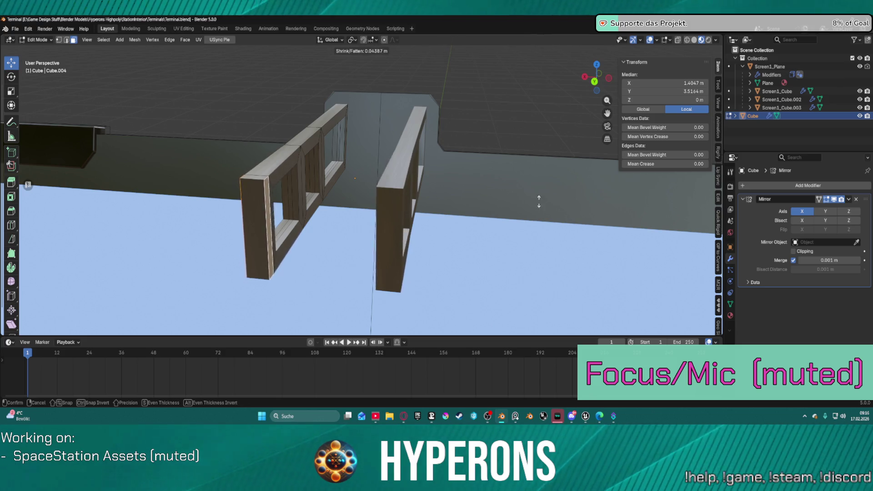
click(516, 206)
key(g)
key(z)
key(z)
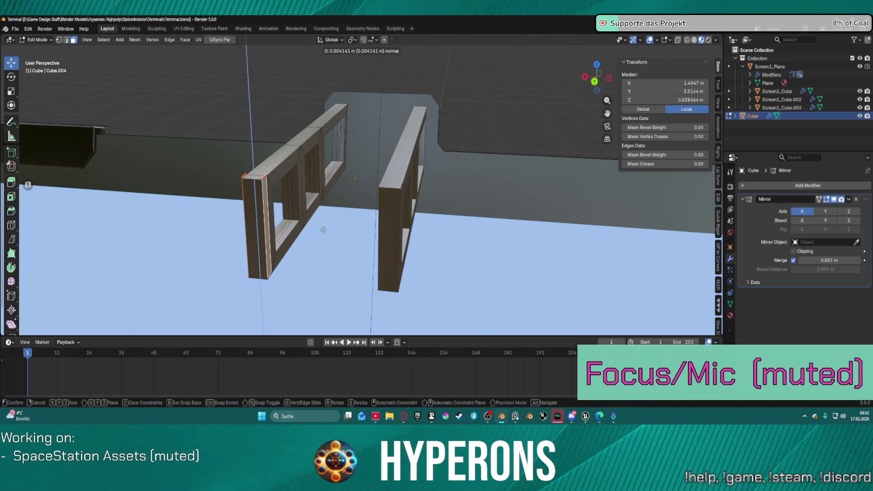
right_click(324, 230)
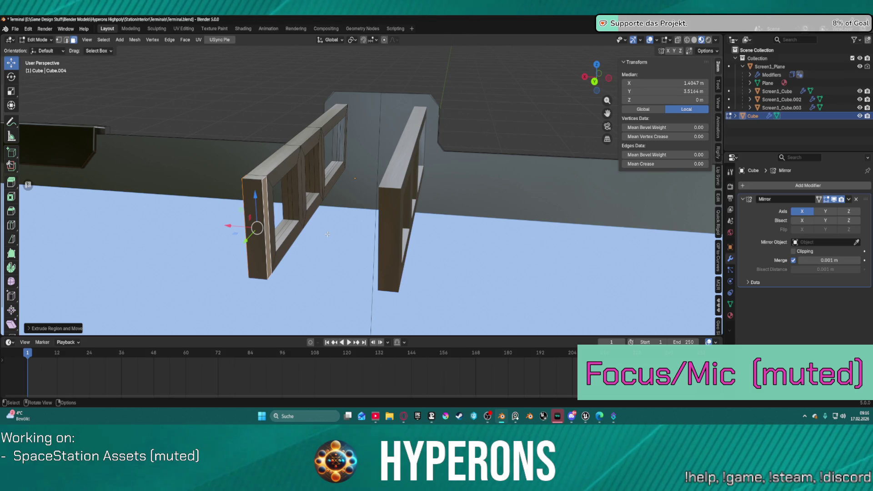
Scale the end pillars wider along X in two passes.
key(s)
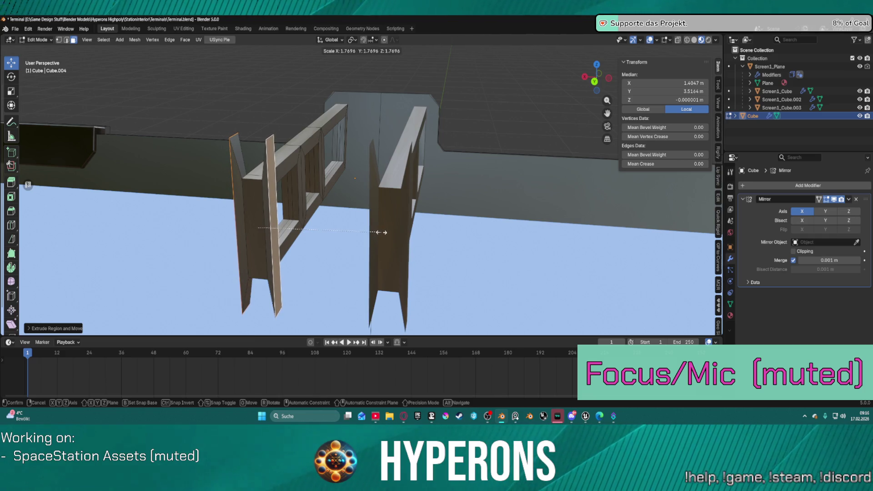
key(x)
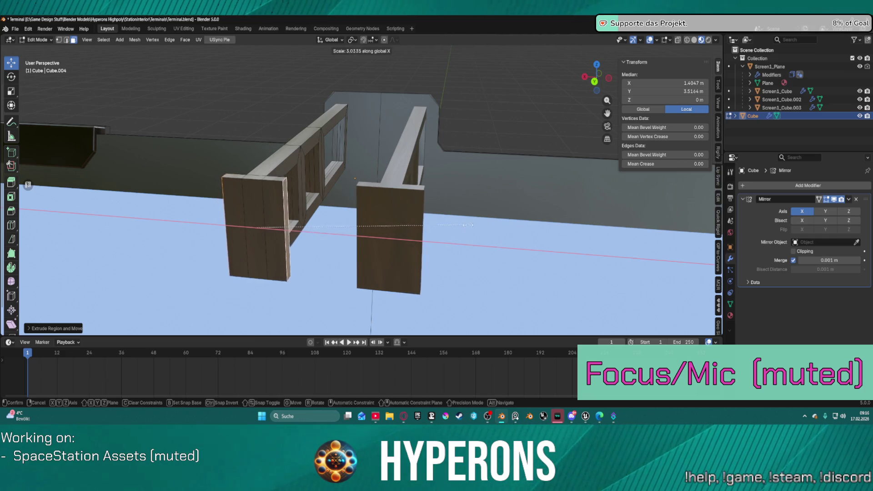
click(424, 224)
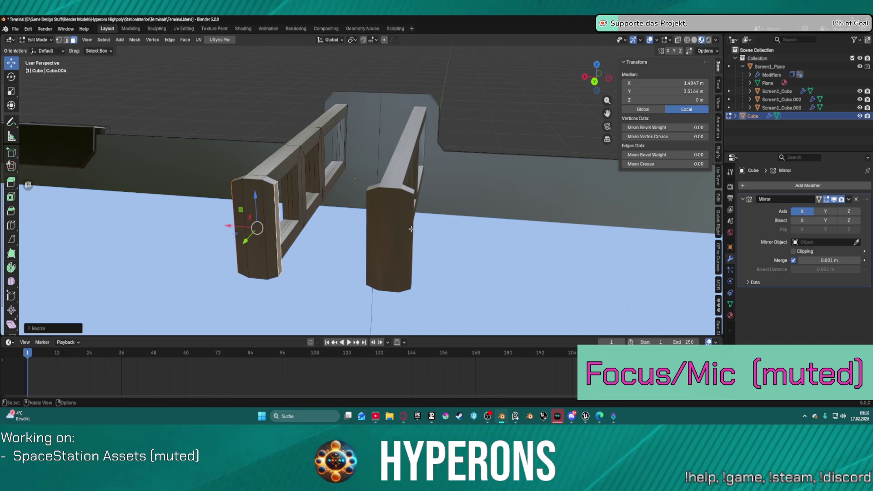
key(s)
key(x)
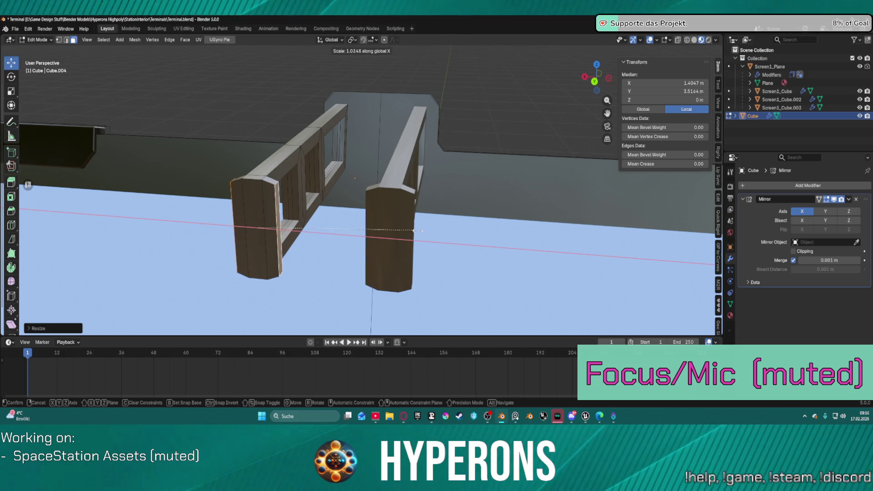
click(349, 205)
Box-select the right frame section and move it about 0.034 m along Y.
mouse_move(349, 205)
middle_down()
mouse_move(473, 203)
mouse_move(503, 182)
mouse_move(468, 195)
mouse_move(436, 192)
mouse_move(439, 220)
mouse_move(436, 204)
middle_up()
scroll(437, 192, down, 4)
scroll(459, 186, up, 6)
mouse_move(485, 169)
middle_down()
mouse_move(561, 156)
mouse_move(505, 126)
middle_up()
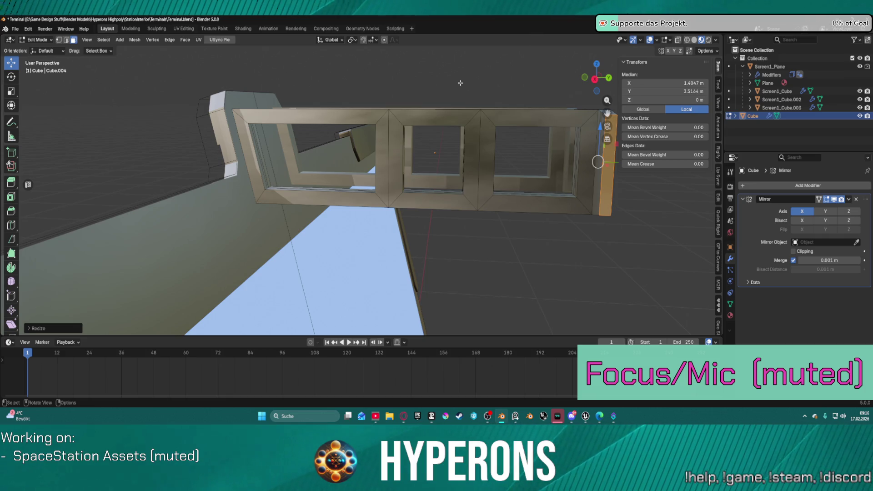
mouse_move(462, 73)
mouse_down()
mouse_move(473, 104)
mouse_move(643, 259)
mouse_up()
shift+drag(451, 90, 665, 268)
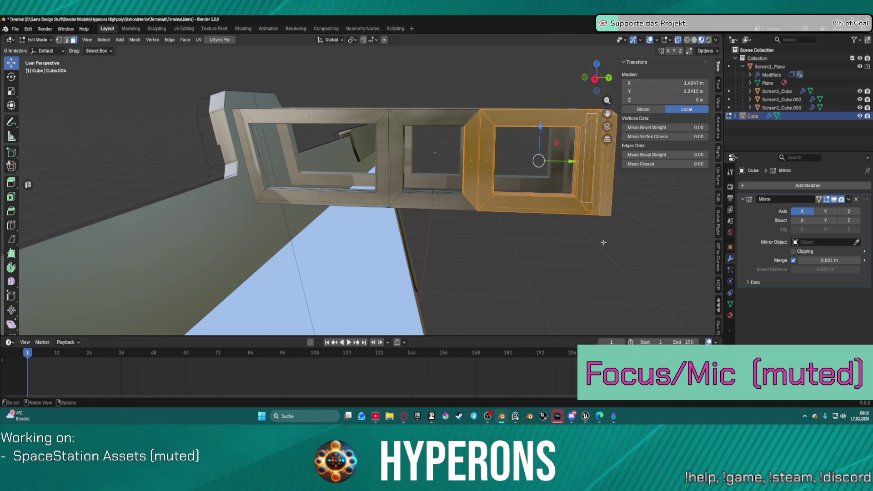
key(g)
key(y)
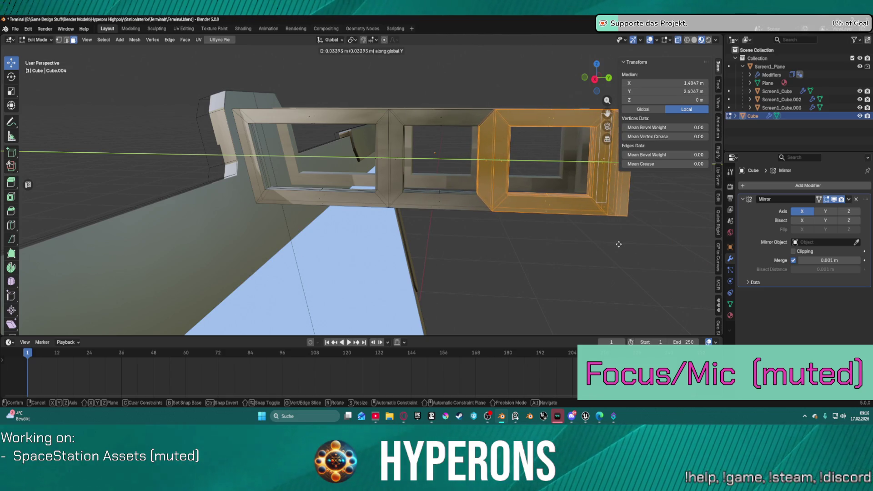
click(618, 244)
scroll(582, 243, down, 6)
mouse_move(582, 243)
middle_down()
mouse_move(455, 234)
mouse_move(459, 246)
mouse_move(450, 216)
mouse_move(462, 171)
mouse_move(458, 208)
middle_up()
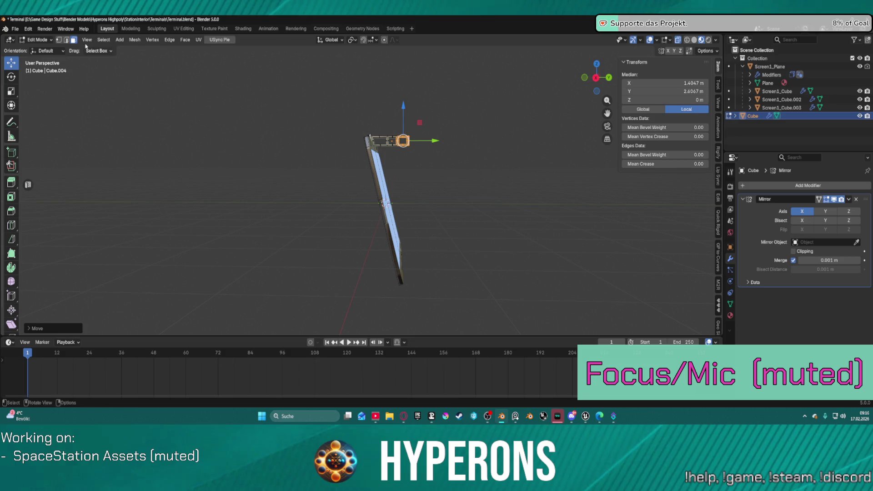
Add a cube, slide it along Y and scale it much taller along Z.
click(120, 40)
click(131, 79)
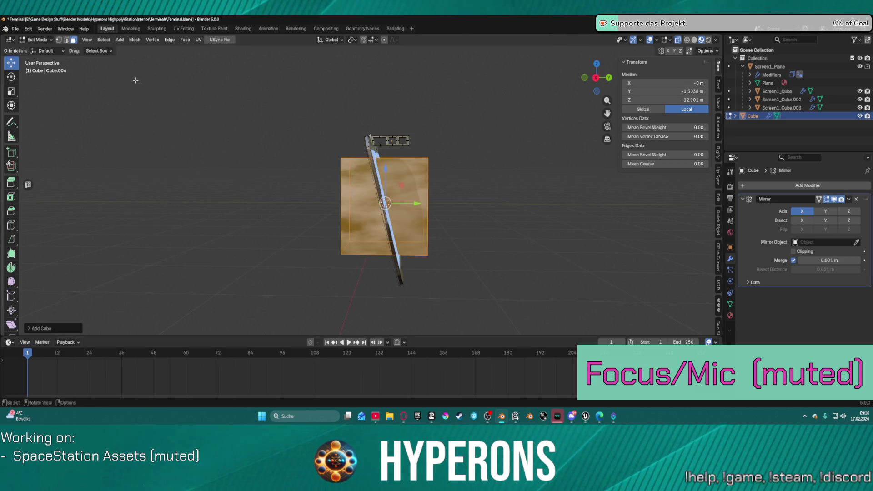
drag(419, 204, 484, 202)
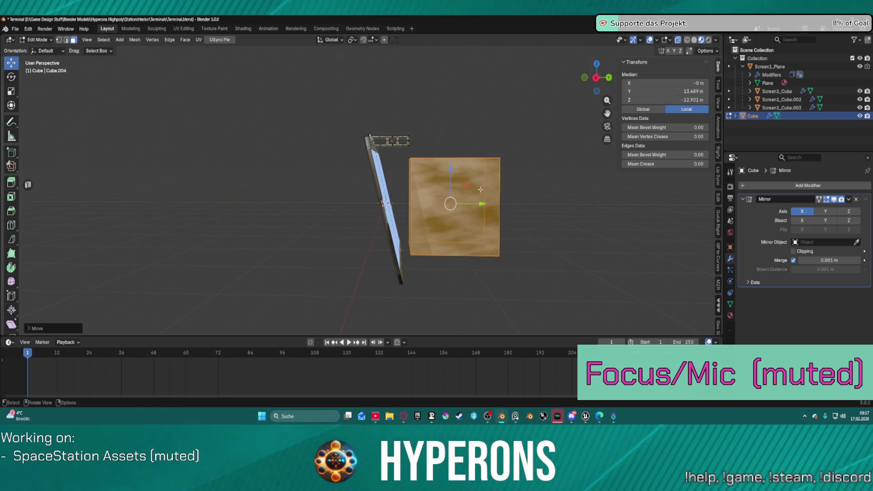
key(s)
key(z)
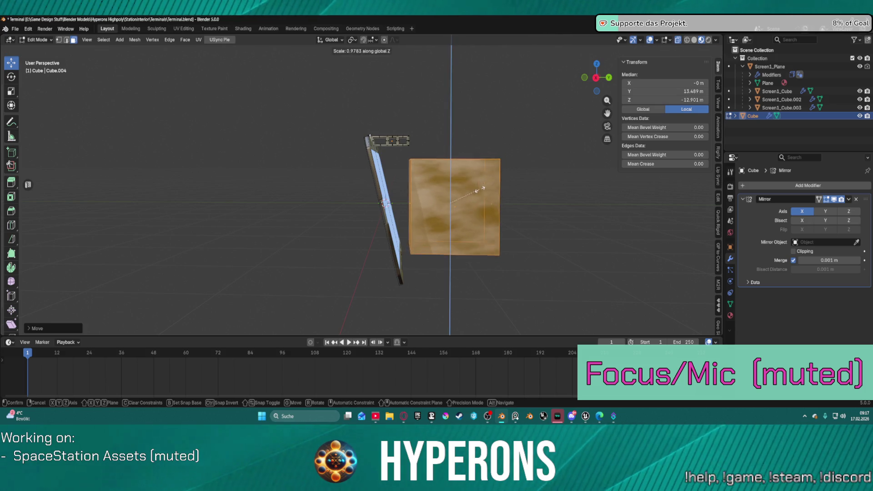
click(500, 186)
Return to Object Mode and show the Cube's transform properties and contents.
mouse_move(500, 187)
middle_down()
mouse_move(510, 150)
mouse_move(623, 200)
middle_up()
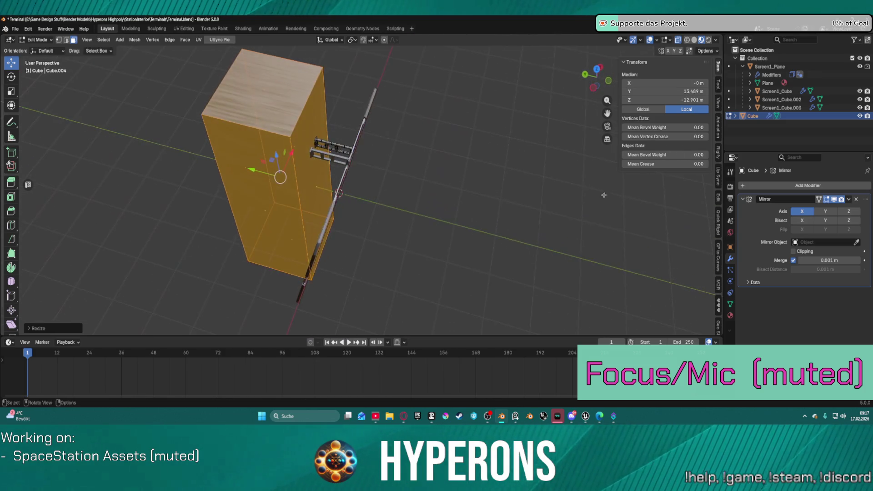
scroll(622, 200, up, 10)
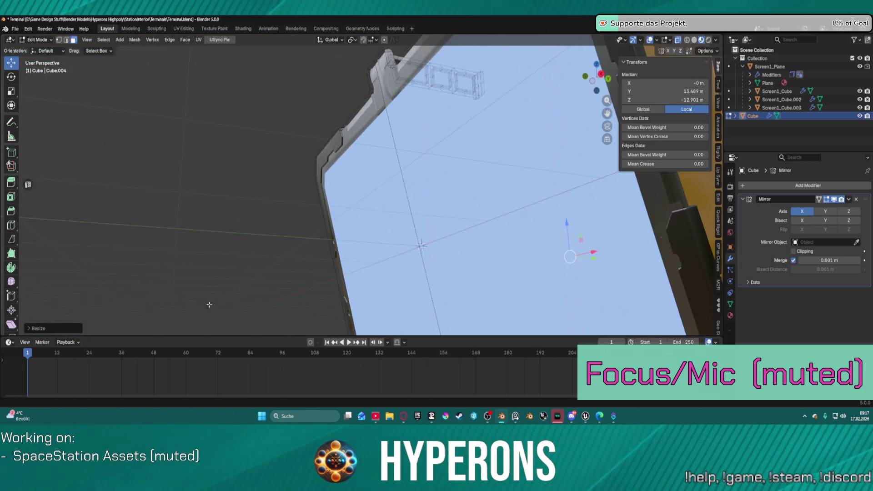
mouse_move(209, 304)
middle_down()
mouse_move(396, 247)
mouse_move(394, 235)
mouse_move(560, 260)
middle_up()
scroll(560, 259, down, 3)
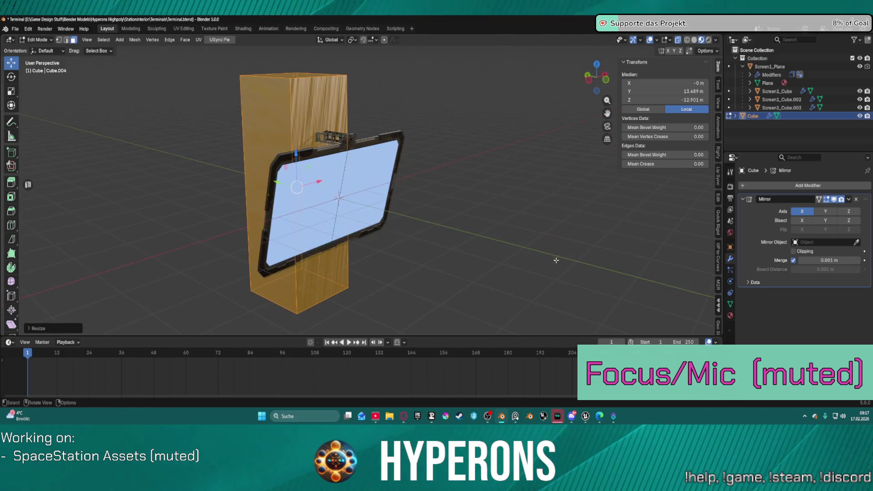
right_click(286, 113)
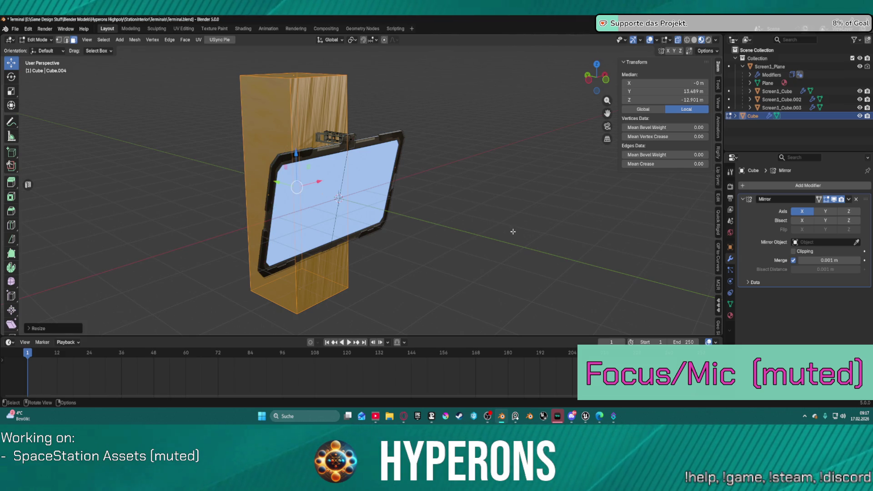
click(743, 116)
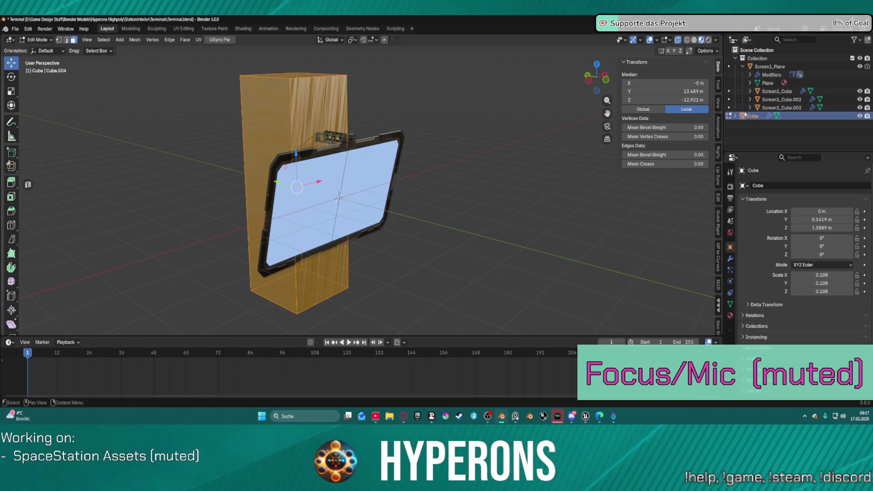
click(730, 115)
click(735, 116)
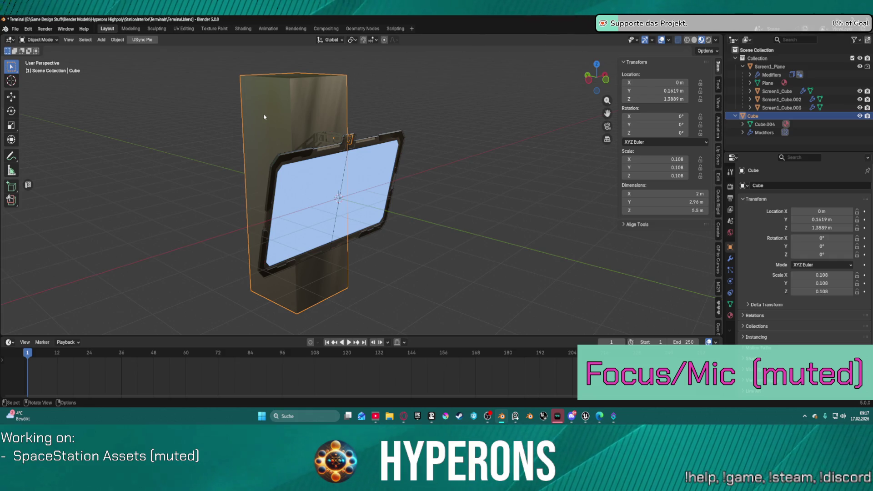
Reselect the tall Cube block and view it edge-on from the side.
key(a)
mouse_move(254, 140)
middle_down()
mouse_move(439, 140)
mouse_move(410, 149)
middle_up()
key(alt+a)
click(272, 155)
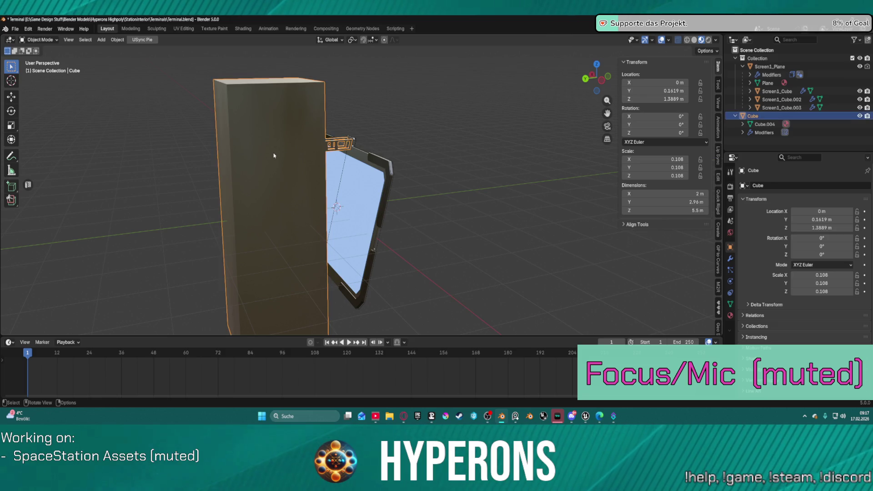
key(KP_6)
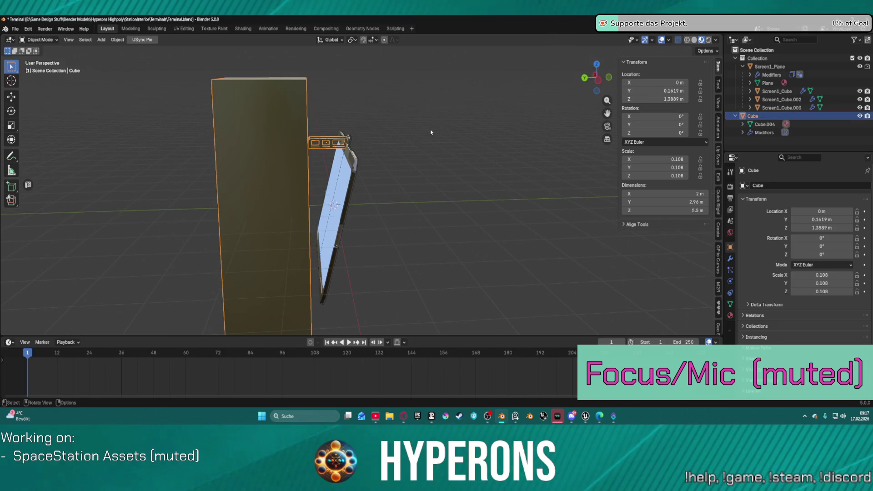
click(370, 105)
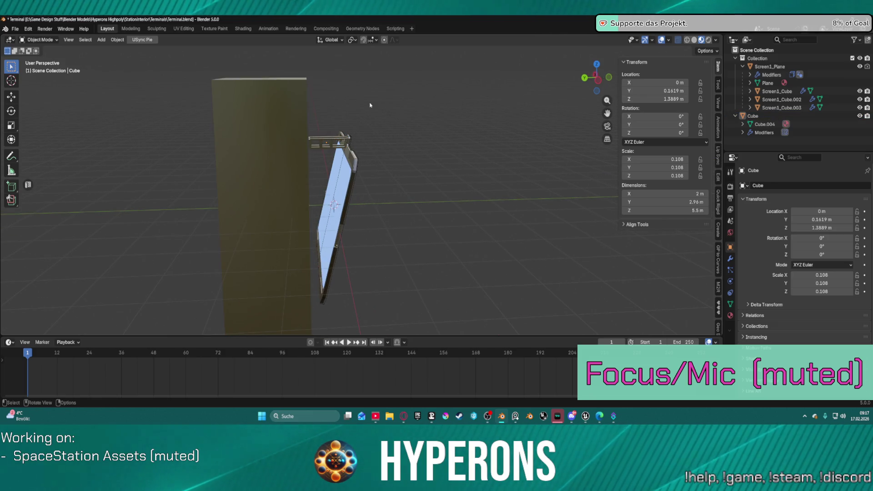
click(247, 118)
key(ctrl+Tab)
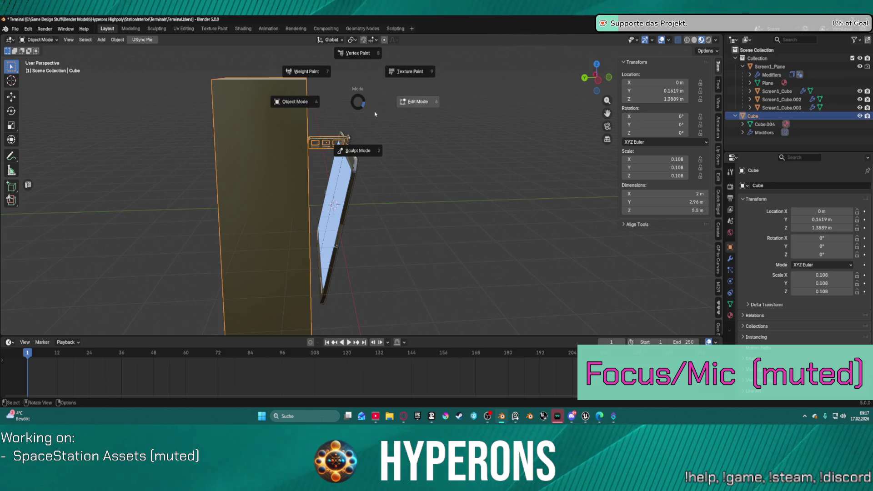
In Edit Mode, delete the tall block's vertices, leaving the frame.
click(409, 109)
key(x)
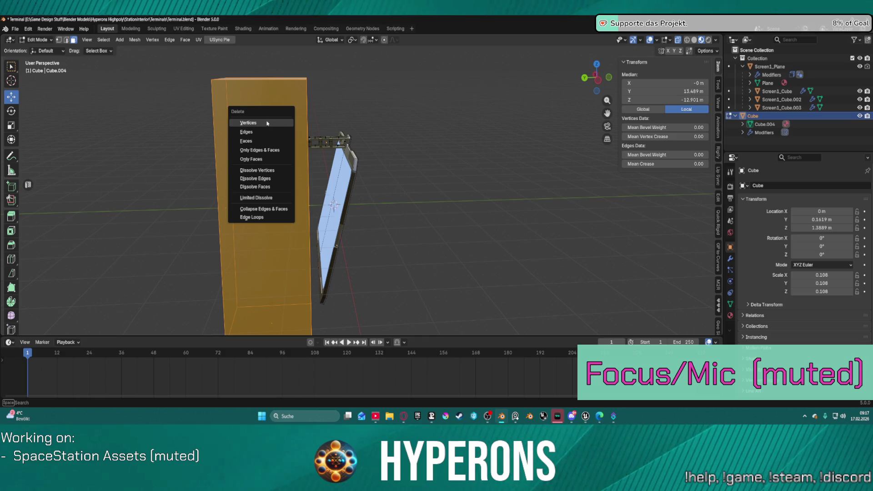
click(255, 123)
scroll(385, 132, up, 10)
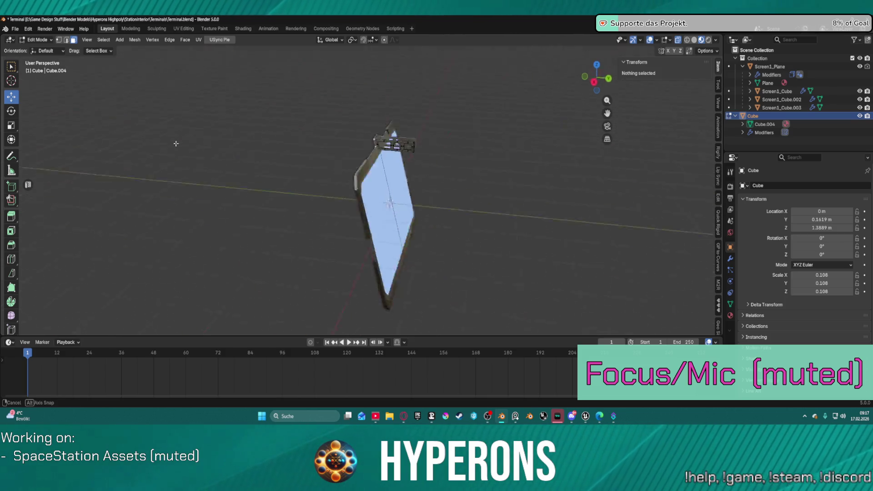
mouse_move(529, 57)
middle_down()
mouse_move(574, 153)
mouse_move(538, 195)
mouse_move(575, 220)
mouse_move(554, 234)
mouse_move(511, 181)
mouse_move(432, 143)
mouse_move(463, 163)
mouse_move(477, 156)
mouse_move(458, 179)
mouse_move(472, 177)
middle_up()
scroll(718, 256, down, 10)
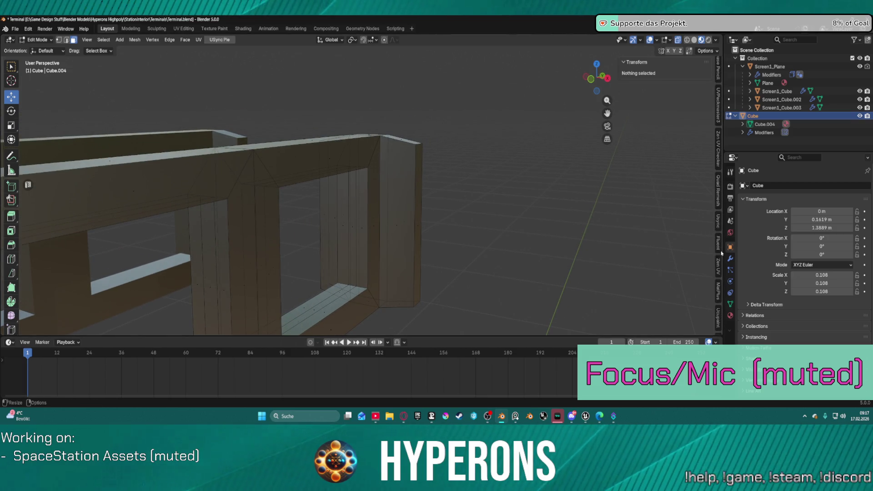
scroll(718, 253, down, 4)
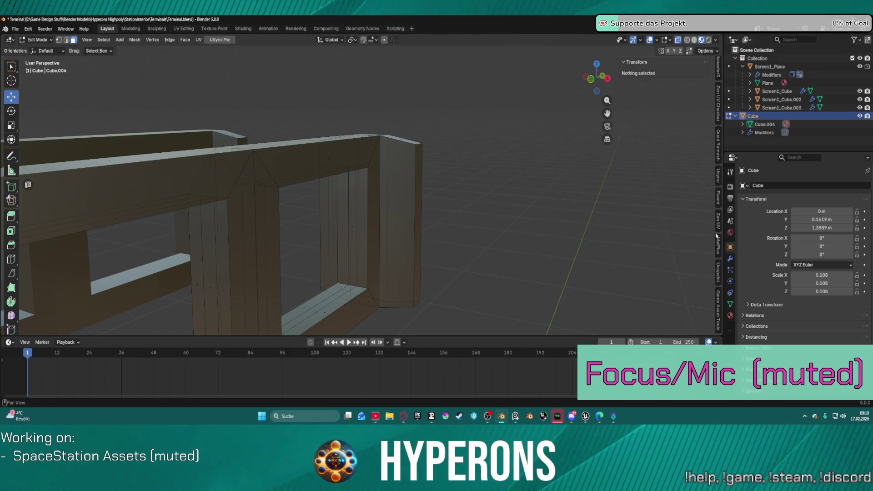
scroll(712, 160, up, 5)
scroll(717, 138, down, 6)
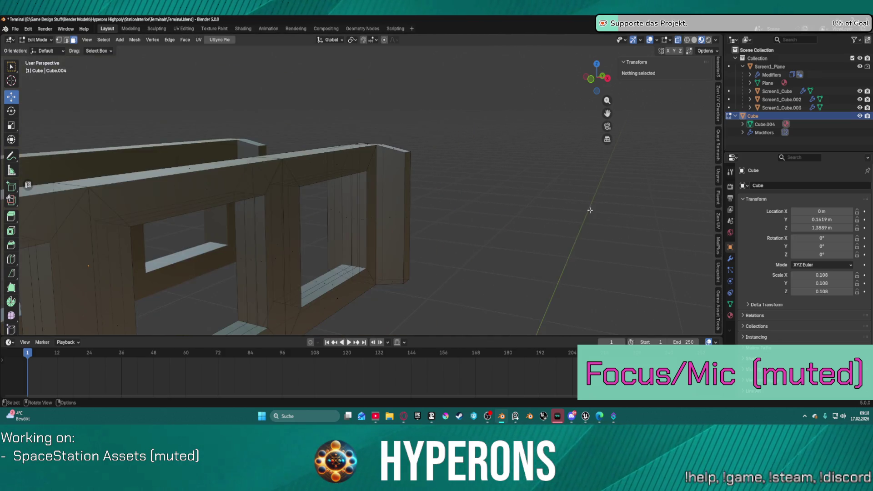
scroll(718, 136, up, 5)
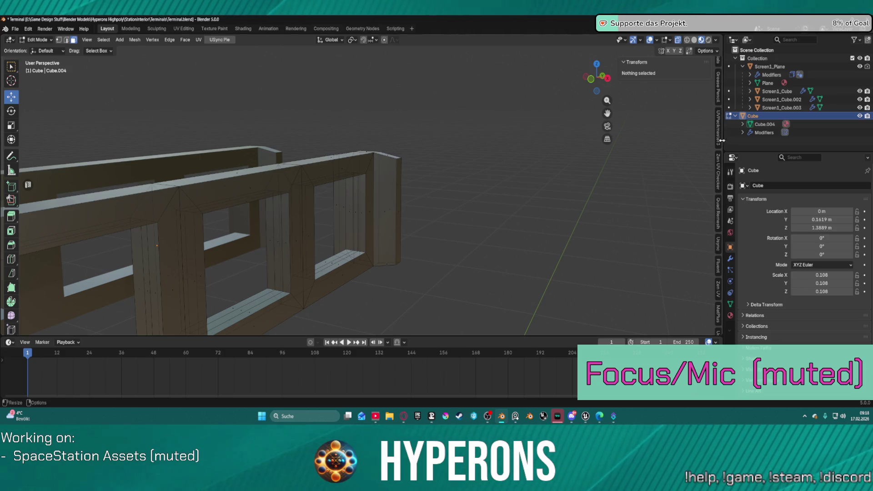
scroll(719, 222, up, 3)
scroll(712, 191, up, 2)
scroll(718, 165, up, 2)
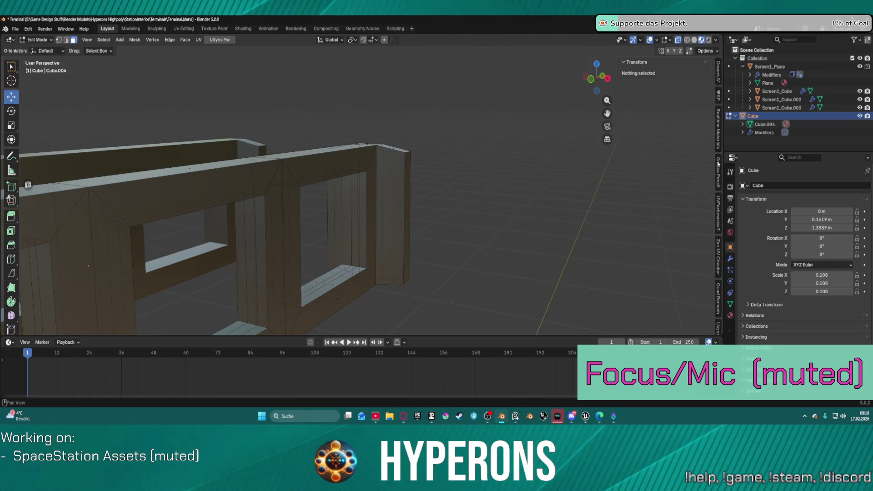
scroll(719, 155, up, 5)
click(718, 115)
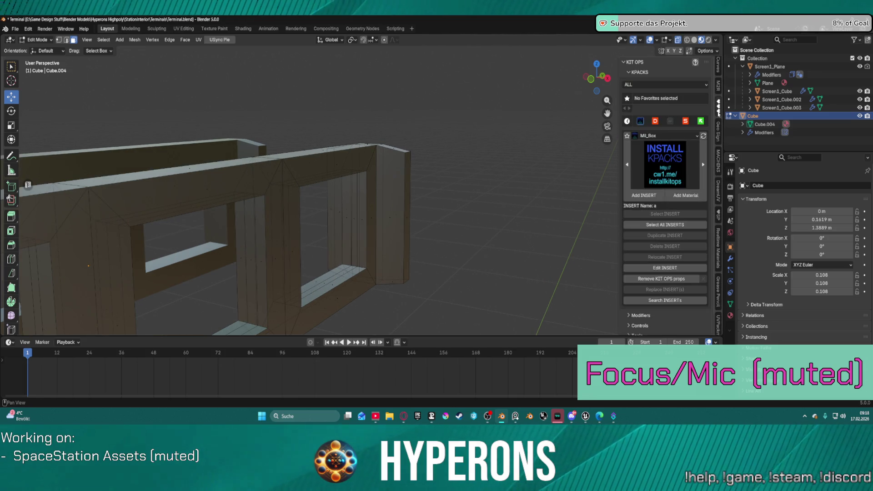
Add the KPACKS screw-hole insert from KIT OPS and place it on the frame.
click(669, 168)
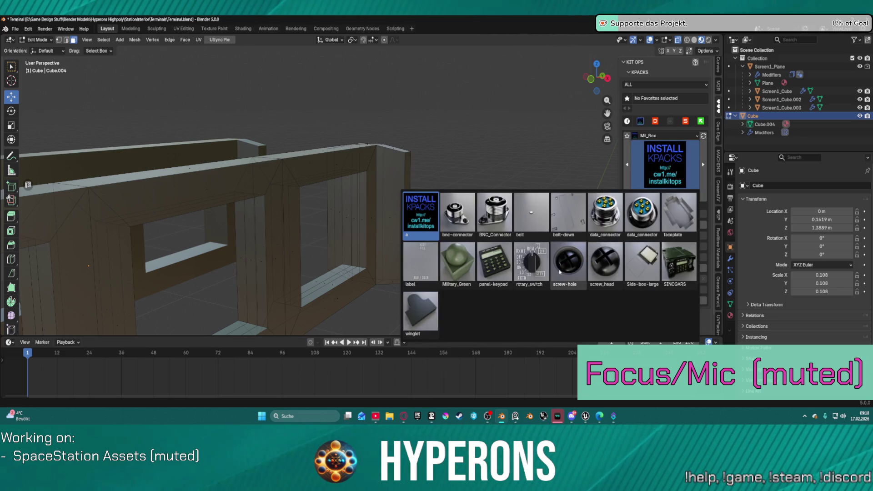
click(571, 269)
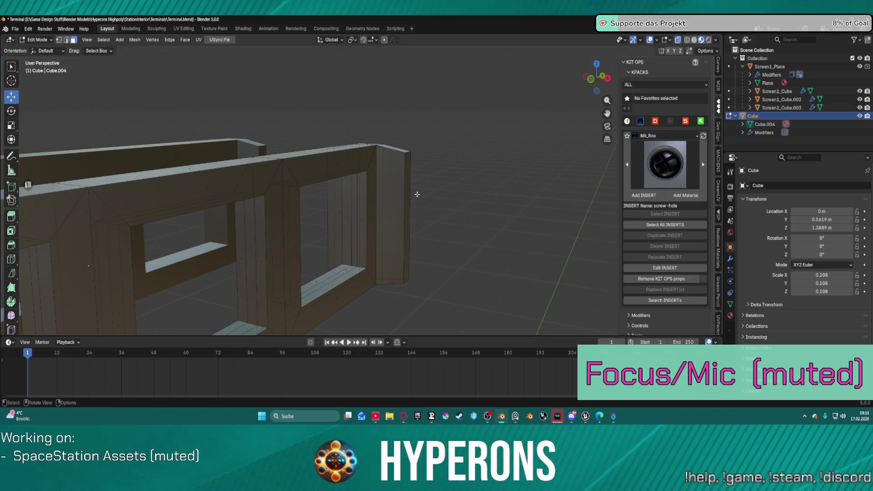
click(642, 197)
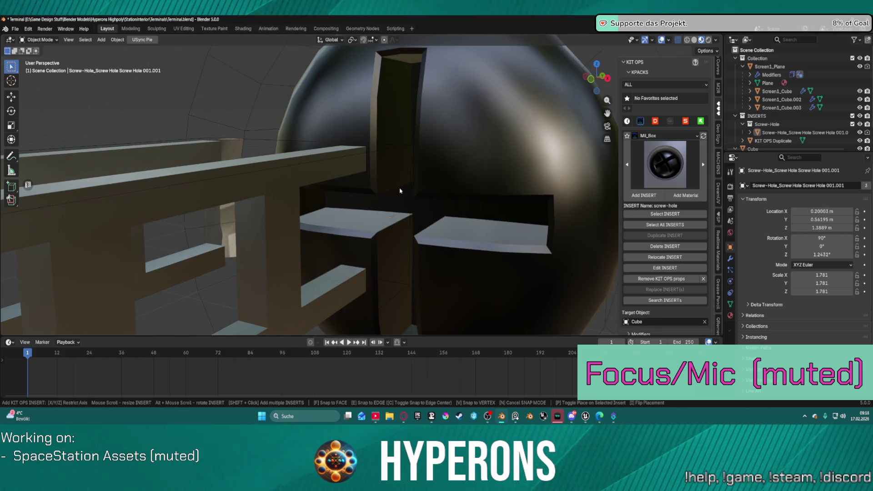
click(400, 191)
key(s)
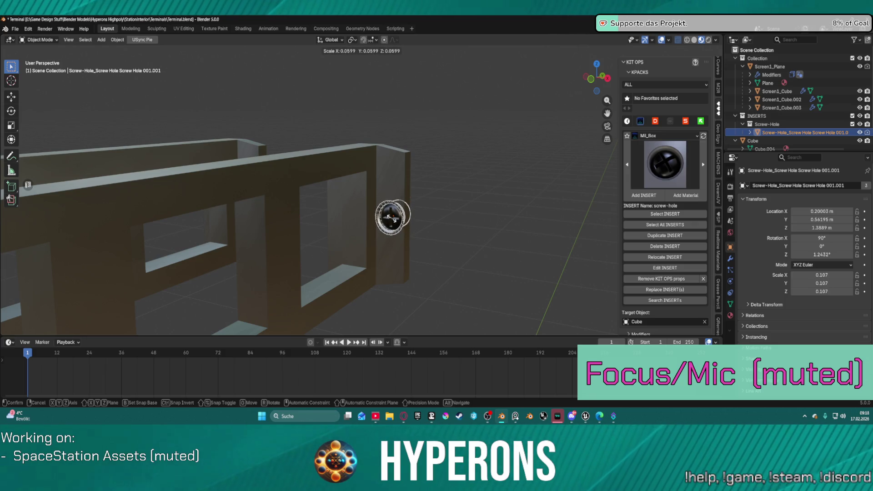
Shrink the screw-hole insert in two passes to about 0.058 scale.
click(392, 218)
key(s)
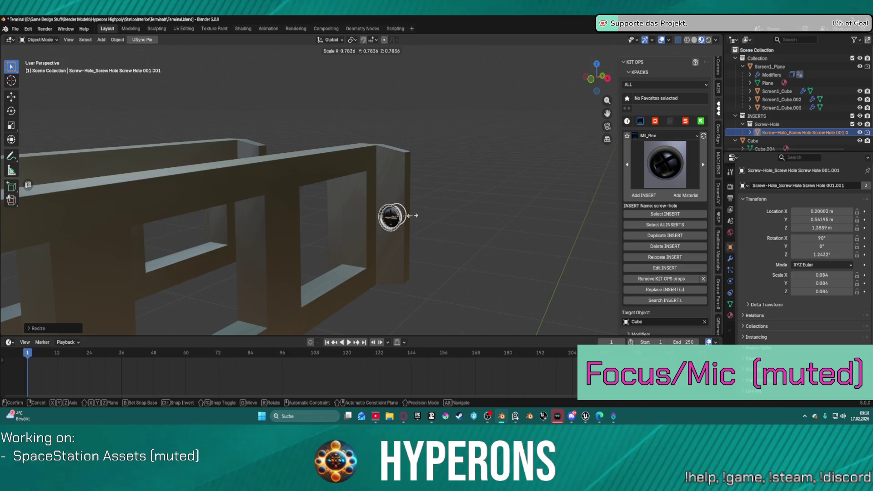
click(401, 215)
scroll(414, 246, up, 5)
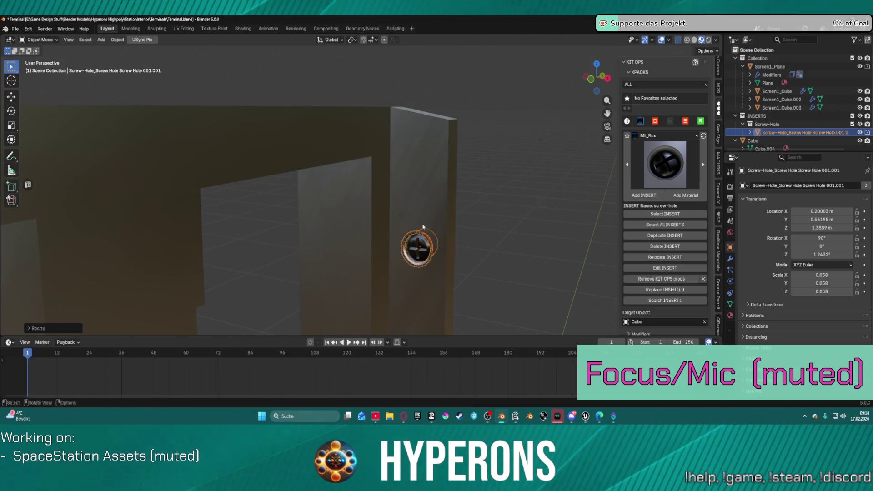
mouse_move(448, 287)
middle_down()
mouse_move(413, 240)
mouse_move(481, 219)
middle_up()
Raise the screw-hole insert slightly along Z on the end pillar.
key(g)
key(z)
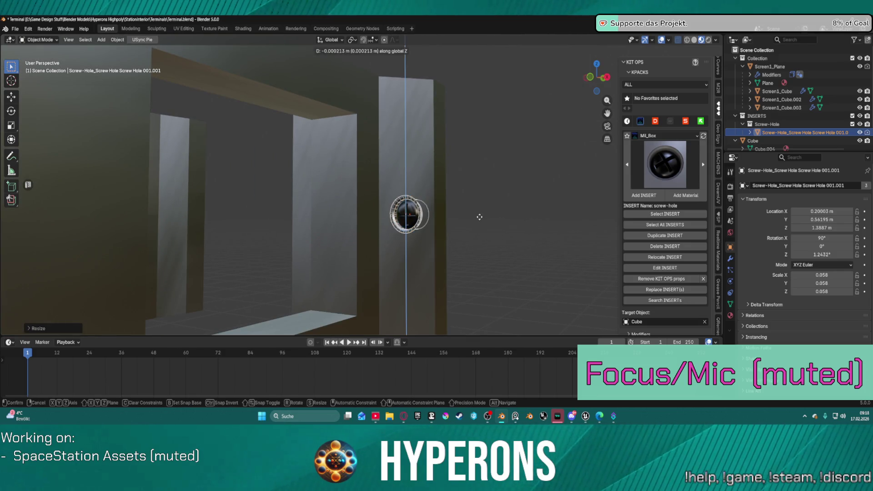
click(467, 133)
mouse_move(467, 133)
middle_down()
mouse_move(462, 152)
mouse_move(386, 178)
mouse_move(449, 177)
mouse_move(420, 196)
mouse_move(427, 189)
mouse_move(409, 185)
middle_up()
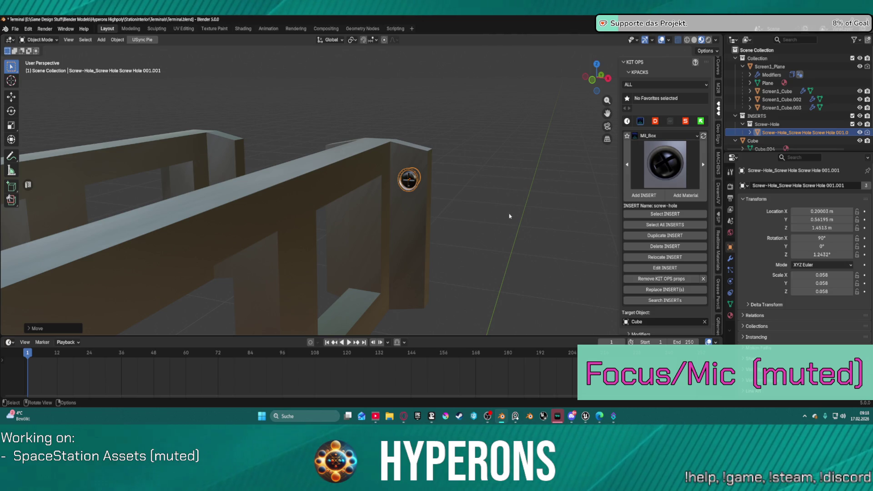
click(640, 236)
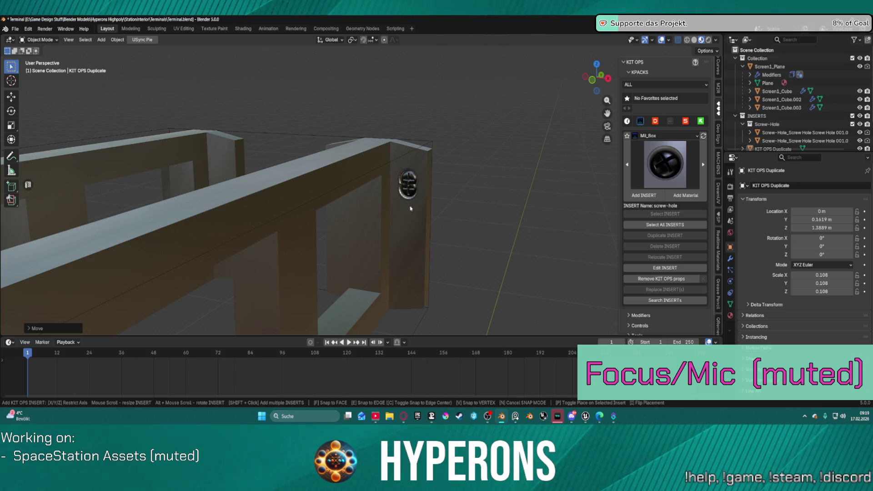
Cancel the duplicate placement and reselect the screw-hole insert.
key(z)
key(Escape)
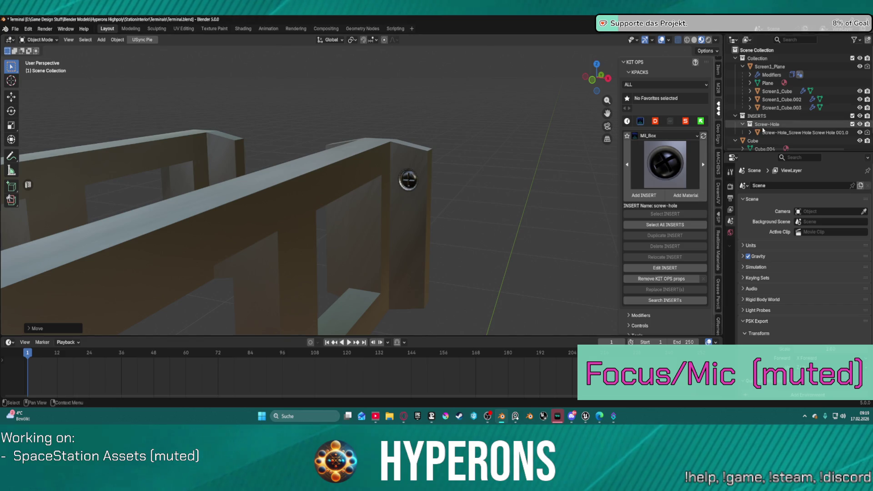
scroll(769, 123, down, 2)
click(769, 126)
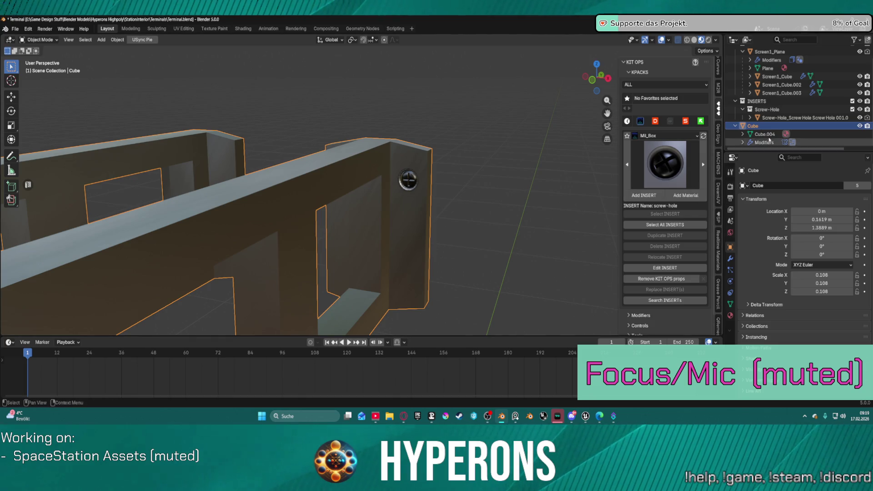
click(772, 117)
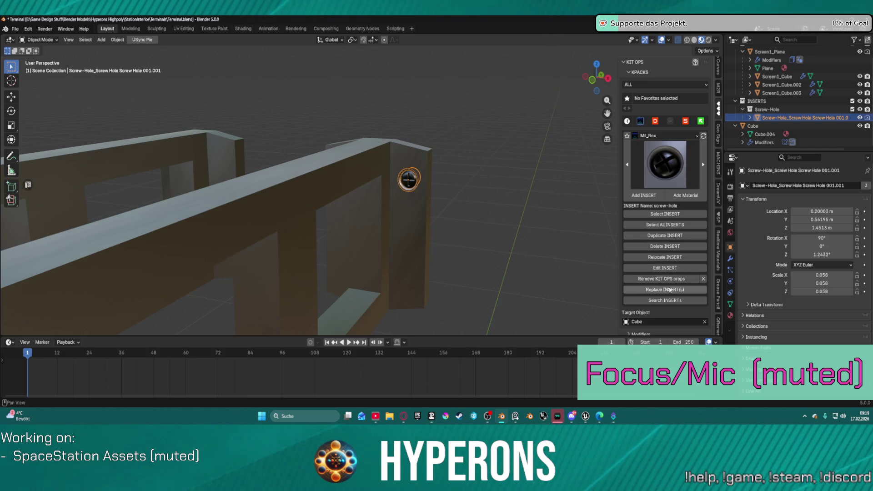
Duplicate the screw-hole insert and move the copy down along Z below the first.
click(669, 235)
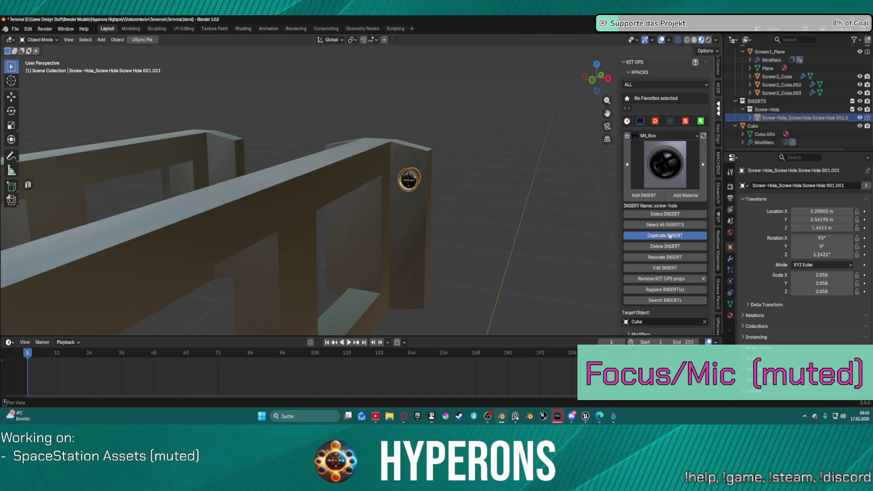
click(409, 204)
key(shift+d)
key(z)
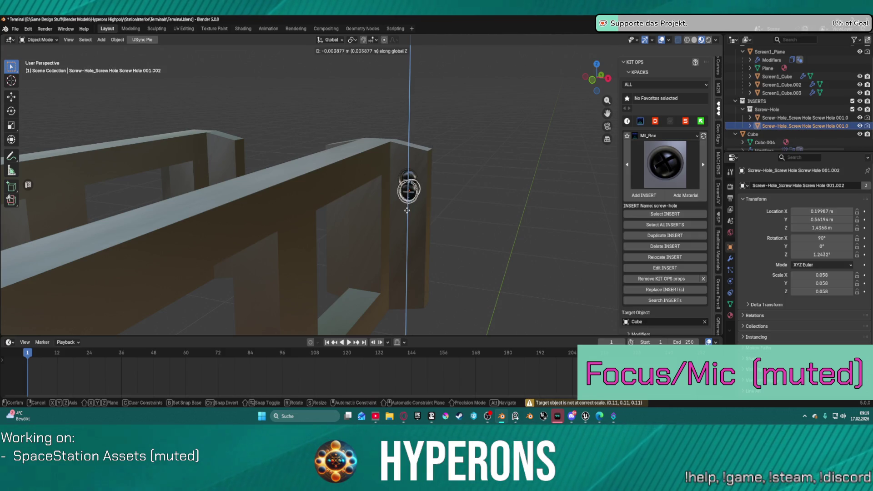
click(403, 300)
mouse_move(403, 300)
middle_down()
mouse_move(413, 271)
mouse_move(471, 264)
mouse_move(456, 245)
mouse_move(463, 231)
mouse_move(400, 228)
mouse_move(445, 231)
middle_up()
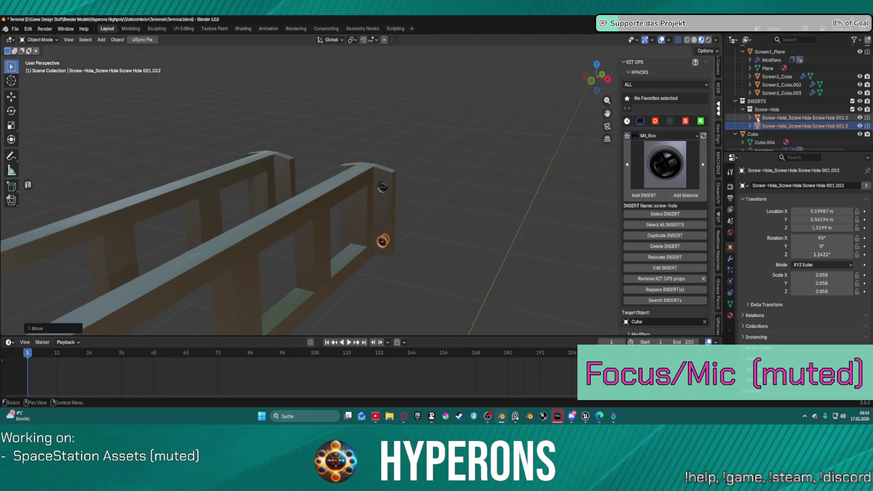
mouse_move(414, 162)
middle_down()
mouse_move(452, 158)
mouse_move(381, 161)
mouse_move(462, 150)
middle_up()
scroll(409, 157, up, 4)
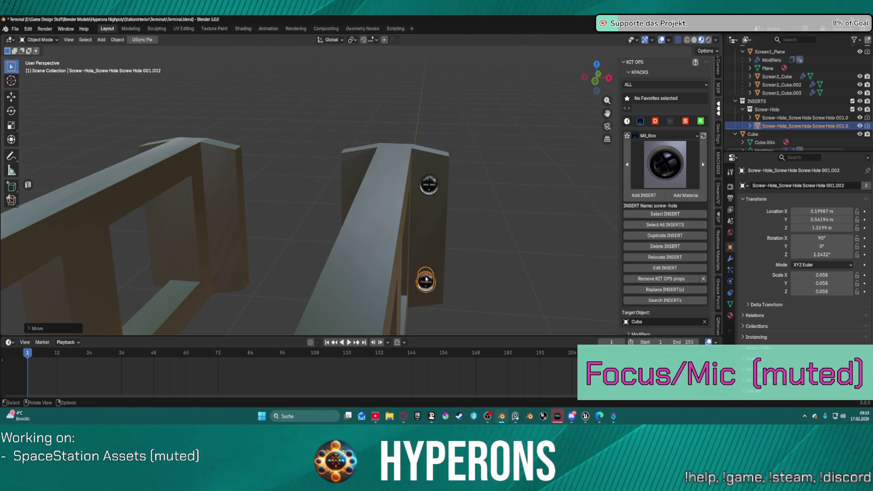
Cancel another duplicate and select both screw-head inserts on the post.
click(666, 240)
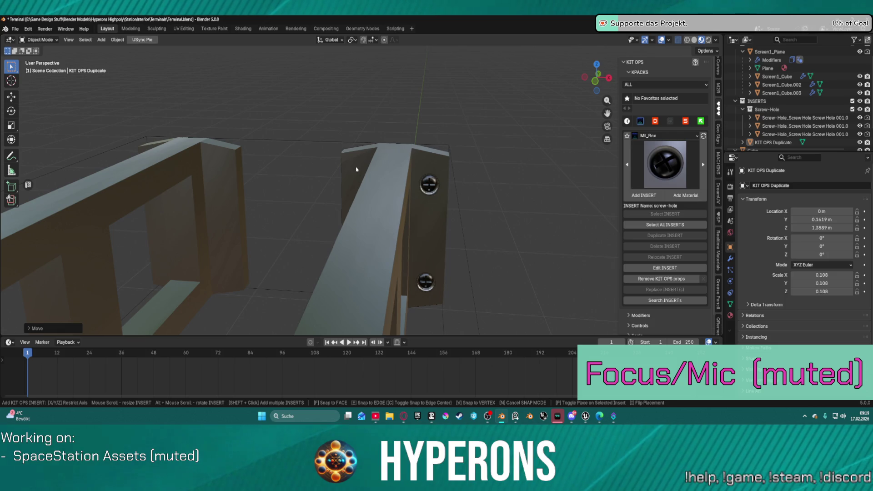
middle_drag(359, 170, 384, 221)
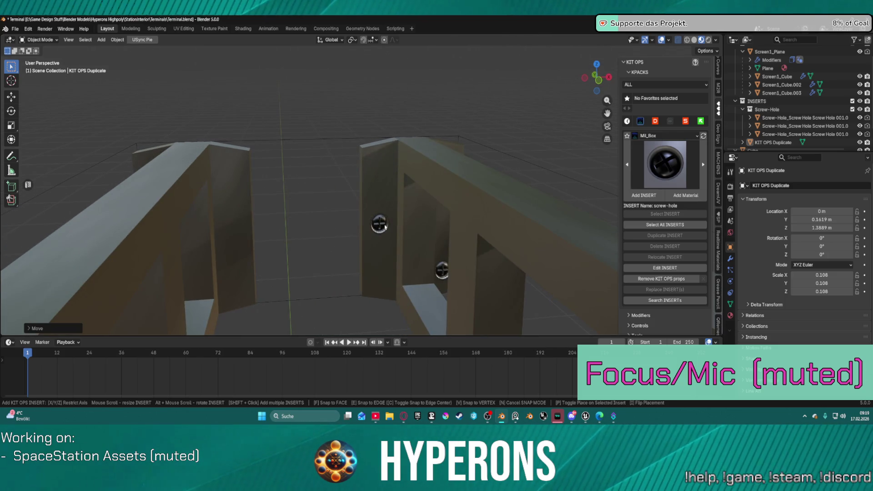
click(385, 228)
middle_drag(384, 227, 487, 154)
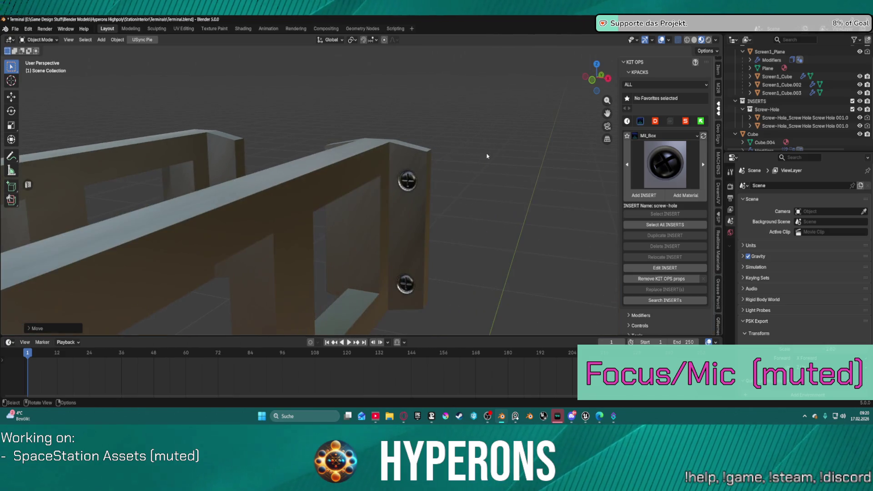
click(408, 182)
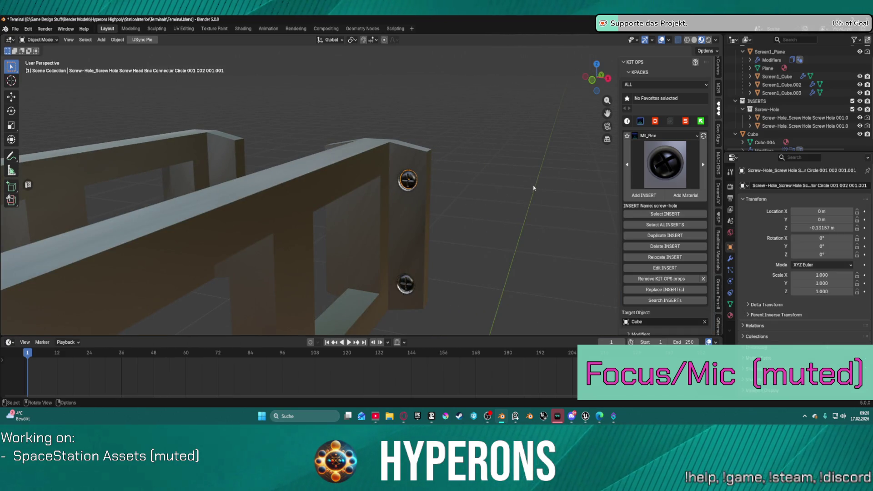
click(800, 117)
Copy and paste the two screw-head inserts, undoing and deleting the stray pasted copies.
shift+click(800, 126)
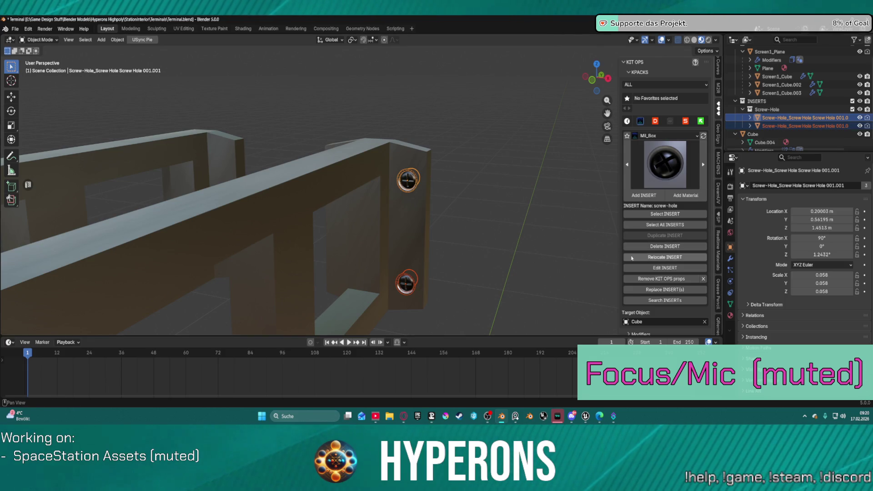
key(ctrl+c)
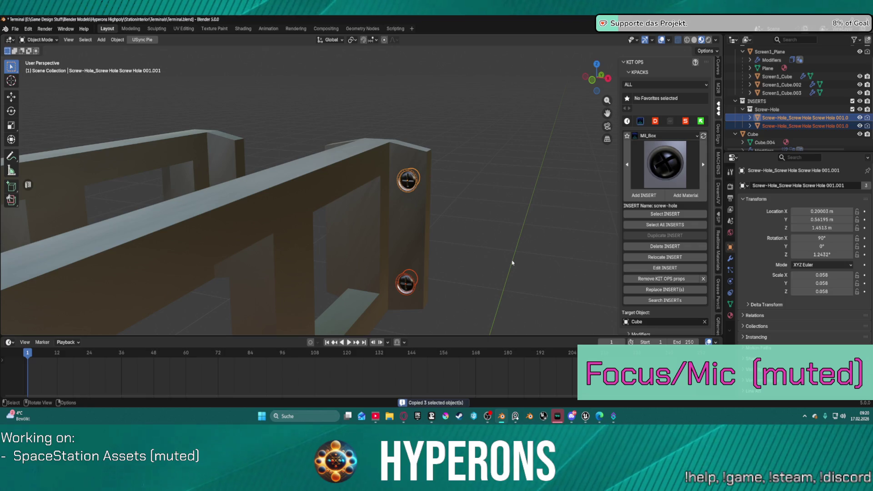
key(ctrl+v)
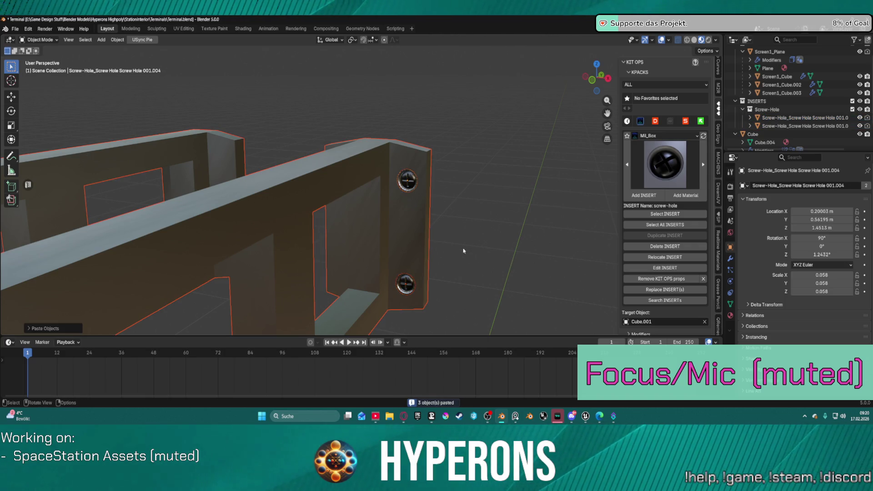
scroll(773, 113, down, 3)
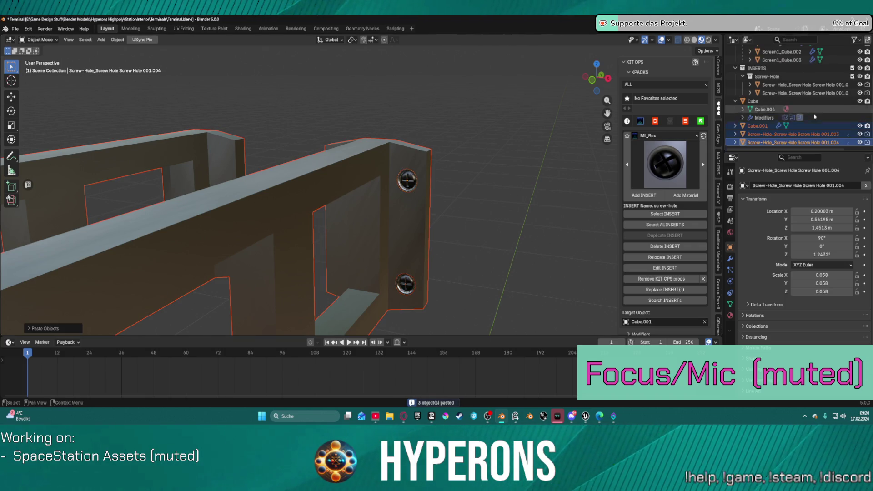
click(768, 135)
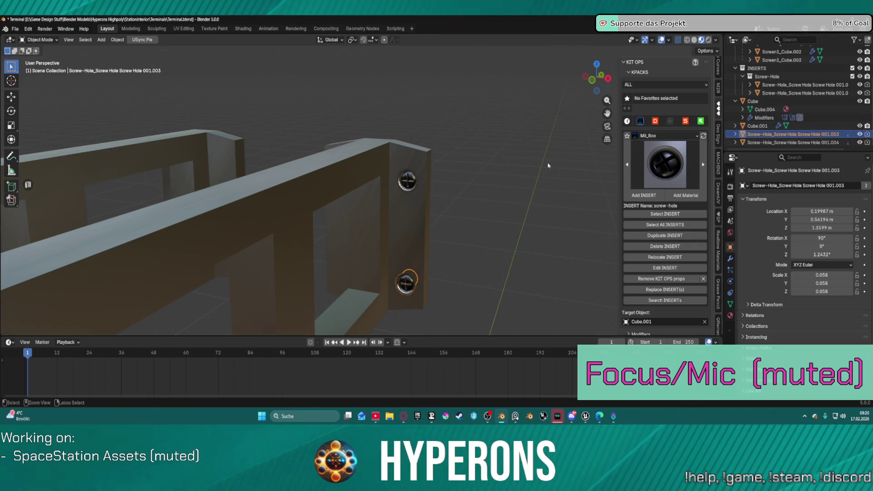
key(ctrl+z)
key(ctrl+z)
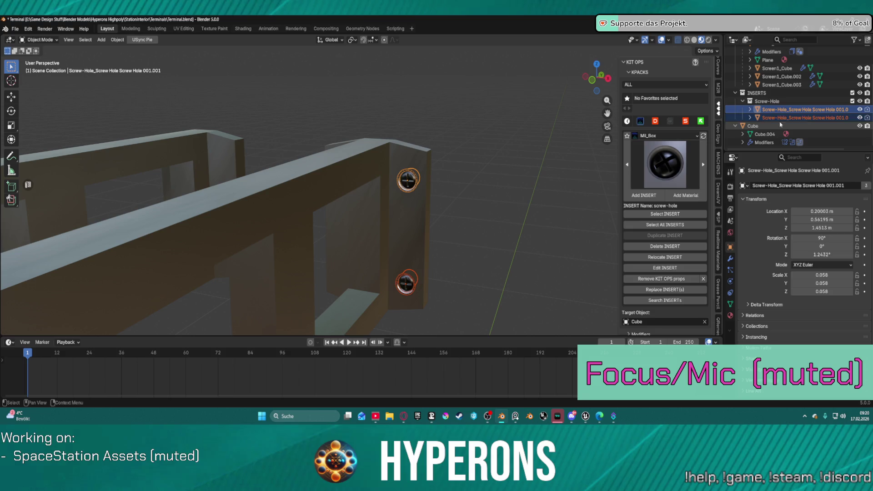
ctrl+click(768, 117)
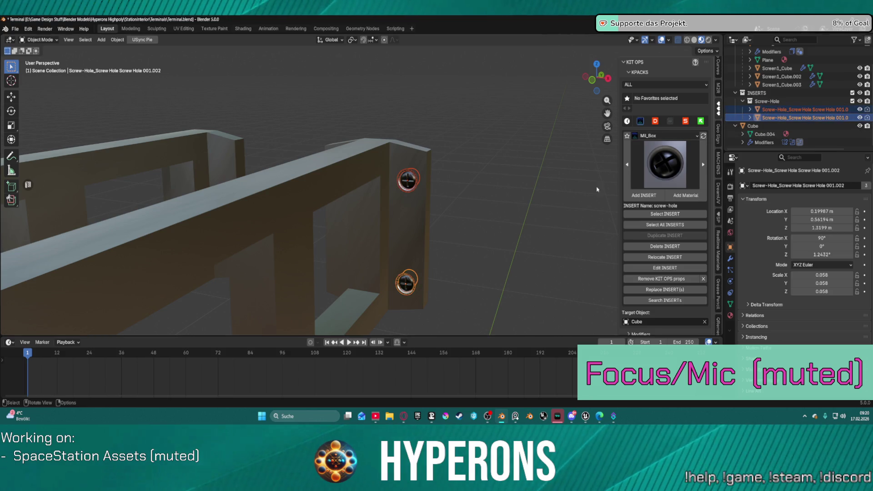
key(ctrl+v)
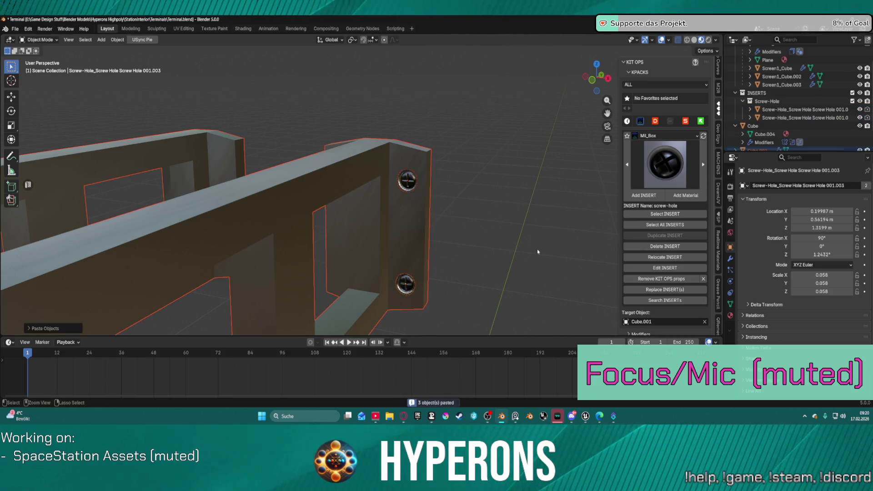
scroll(773, 113, down, 2)
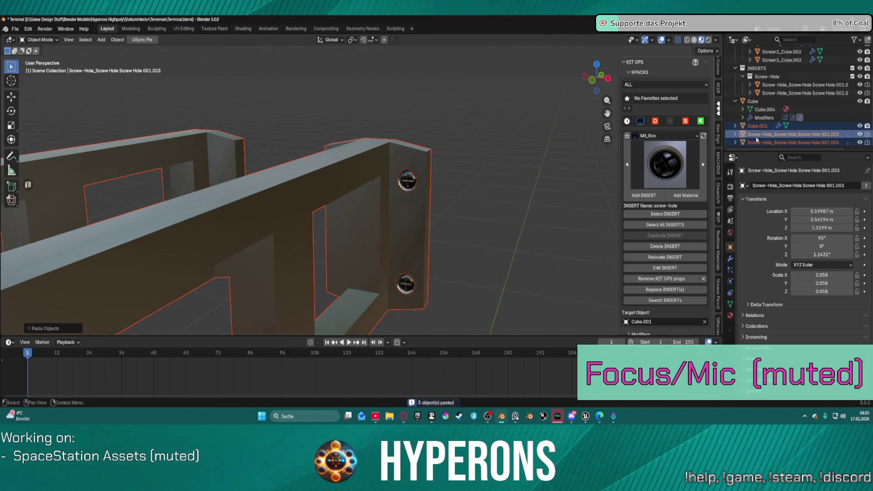
key(Delete)
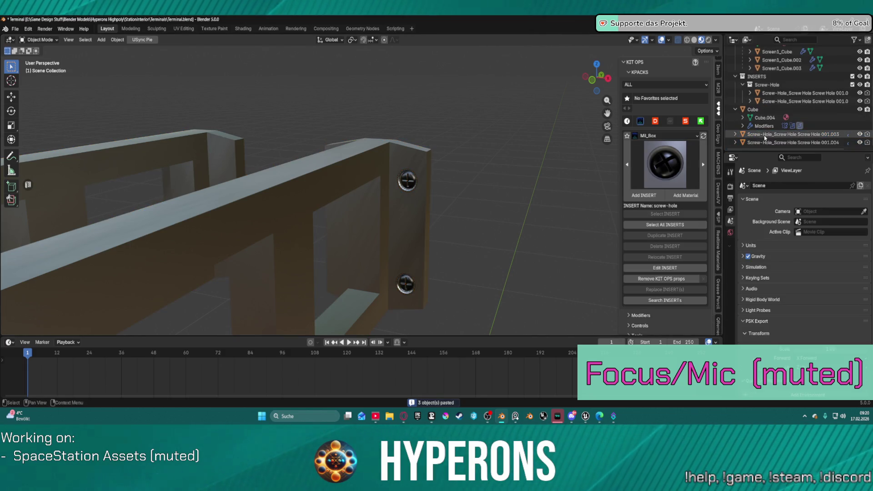
Shift the two pasted screw copies sideways along X.
click(793, 134)
shift+click(793, 142)
key(g)
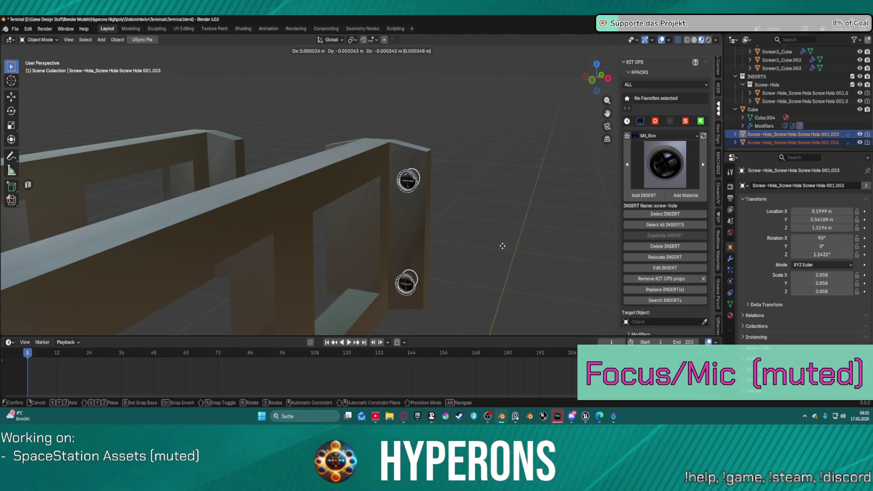
key(x)
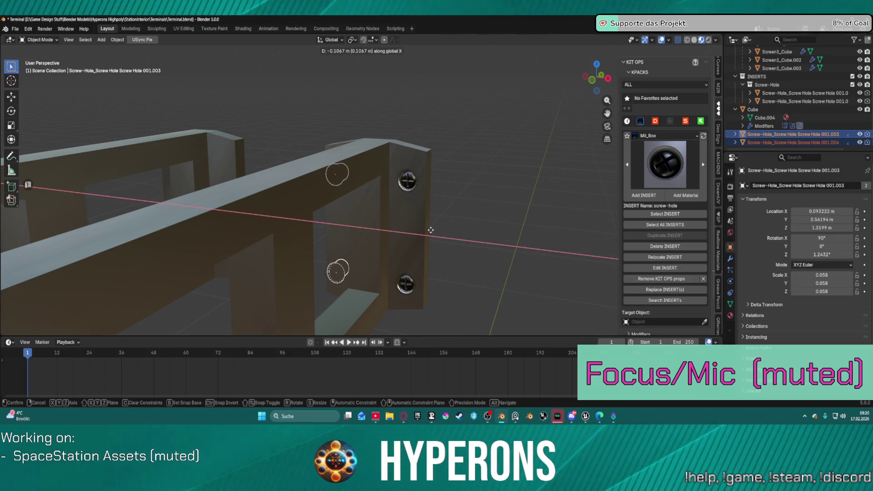
click(432, 232)
mouse_move(432, 232)
middle_down()
mouse_move(493, 213)
mouse_move(486, 219)
mouse_move(477, 191)
middle_up()
Duplicate the top screw insert onto the opposite post and raise it along Z.
key(alt+a)
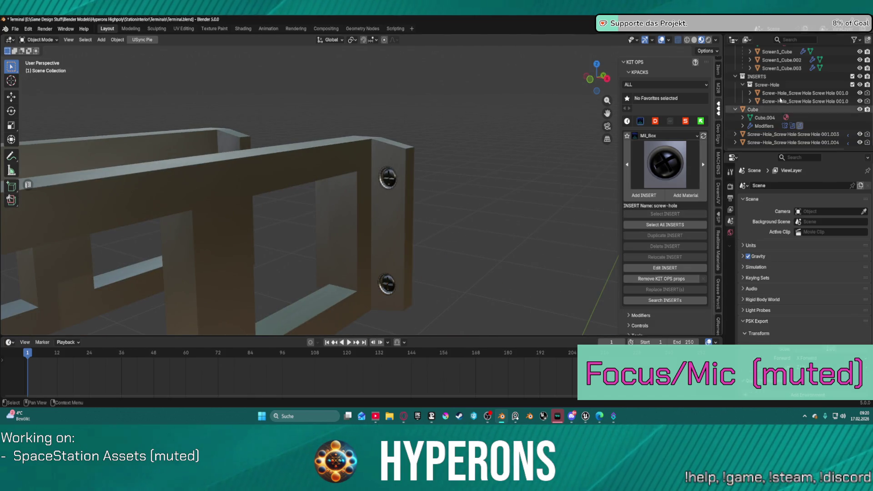
click(785, 101)
ctrl+click(785, 92)
click(774, 93)
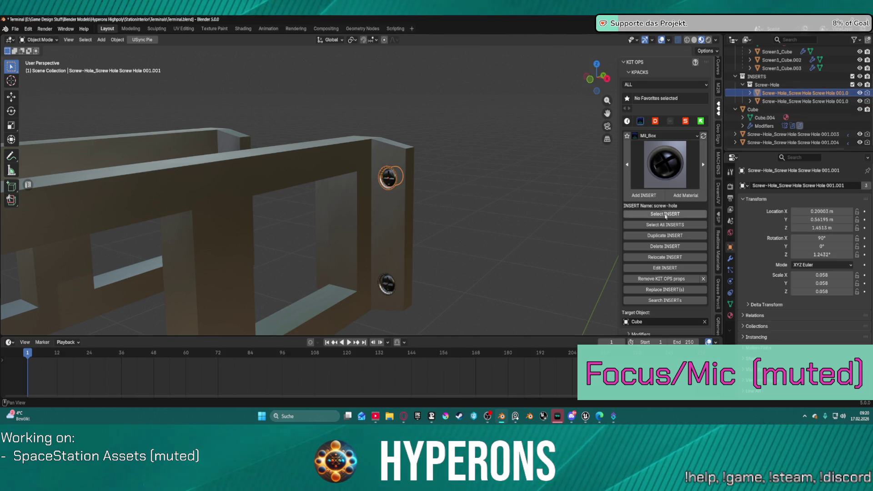
click(665, 235)
middle_drag(347, 184, 380, 191)
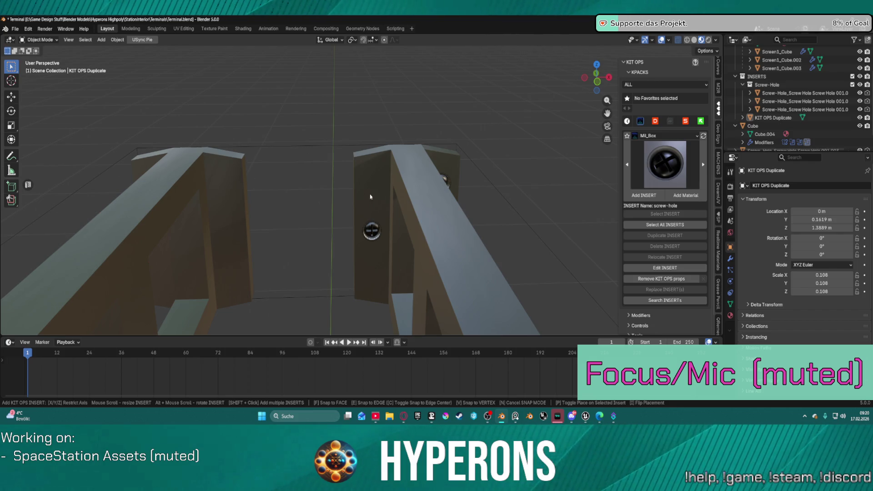
click(370, 212)
key(g)
key(z)
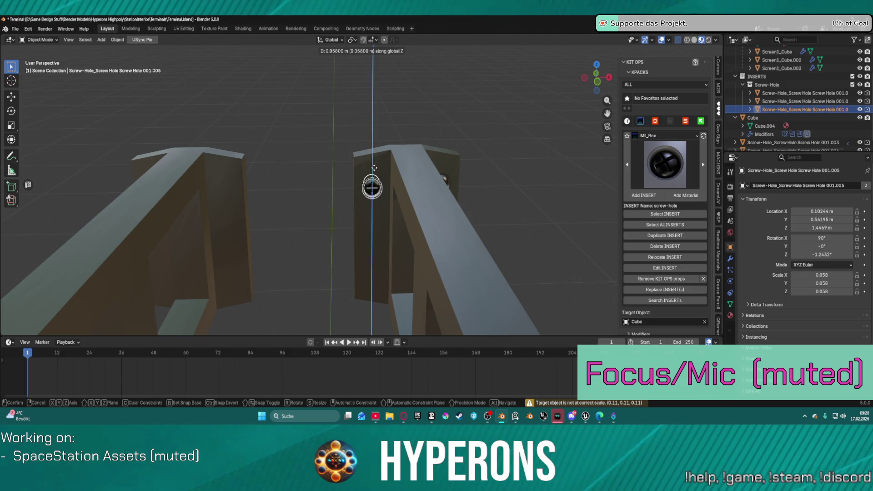
click(373, 168)
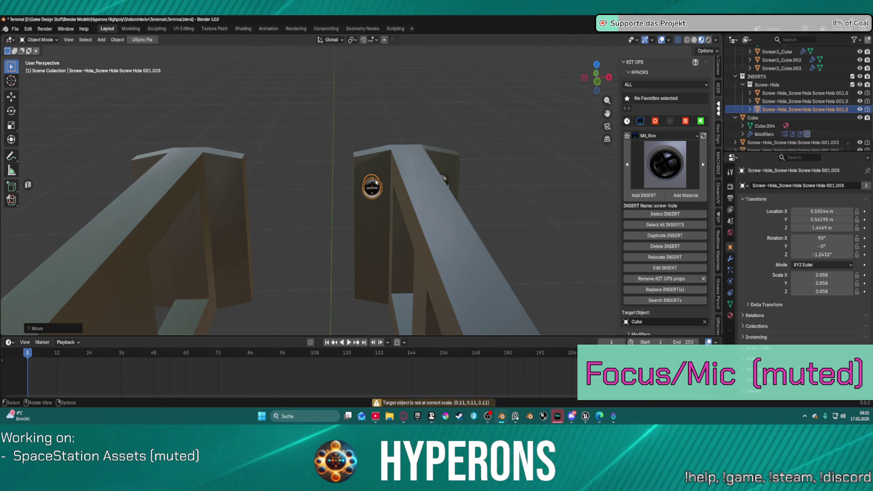
Duplicate that screw onto the same post and move it down along Z.
click(667, 236)
click(369, 259)
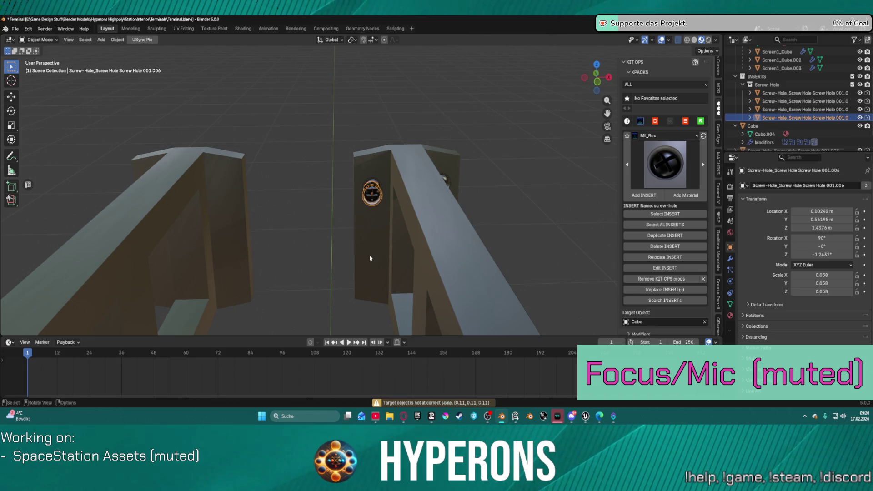
key(g)
key(z)
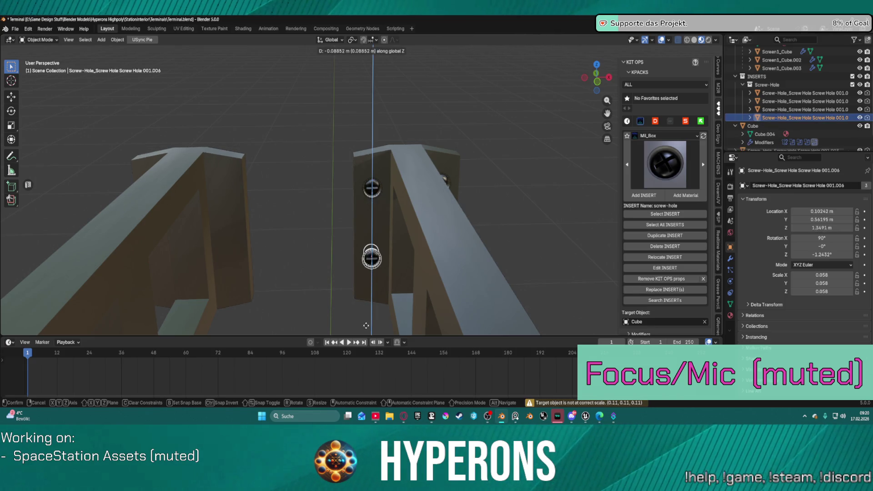
click(369, 44)
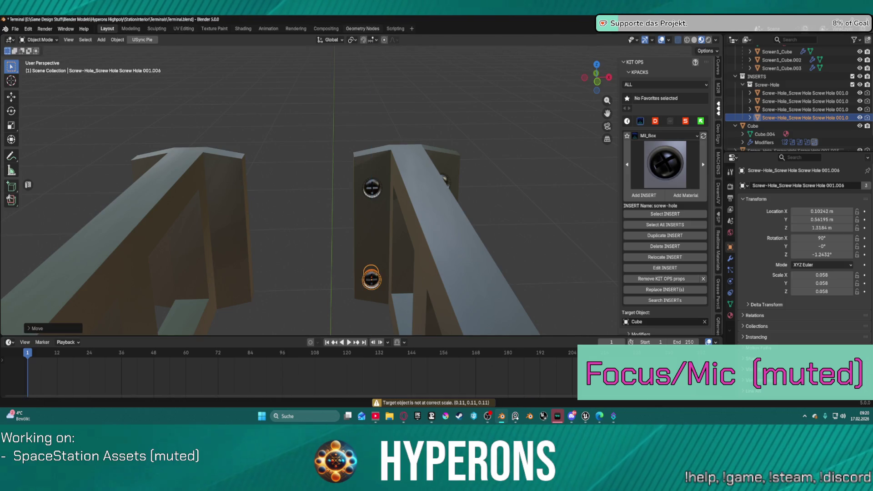
Inspect the screws on both posts, toggle the screw-hole inserts' visibility, then undo recent changes.
mouse_move(345, 150)
middle_down()
mouse_move(431, 137)
mouse_move(464, 156)
mouse_move(483, 136)
mouse_move(451, 188)
middle_up()
click(521, 207)
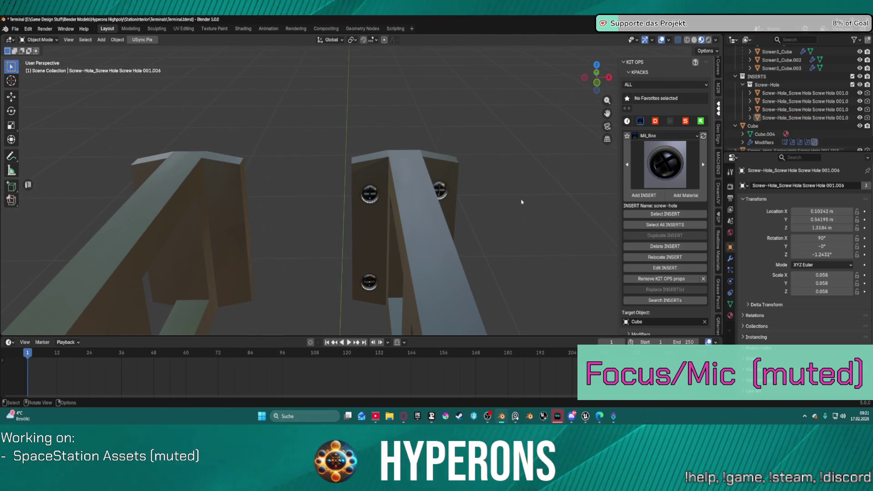
scroll(520, 202, down, 3)
mouse_move(520, 202)
middle_down()
mouse_move(423, 188)
mouse_move(361, 190)
mouse_move(531, 200)
mouse_move(488, 199)
mouse_move(485, 189)
mouse_move(454, 181)
mouse_move(382, 190)
mouse_move(432, 144)
mouse_move(425, 174)
middle_up()
scroll(417, 166, up, 8)
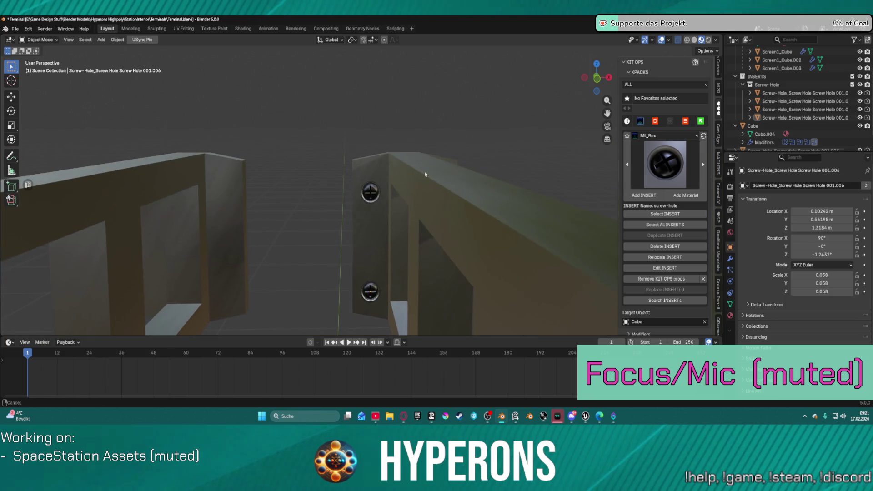
click(474, 220)
mouse_move(483, 215)
middle_down()
mouse_move(487, 209)
mouse_move(400, 221)
middle_up()
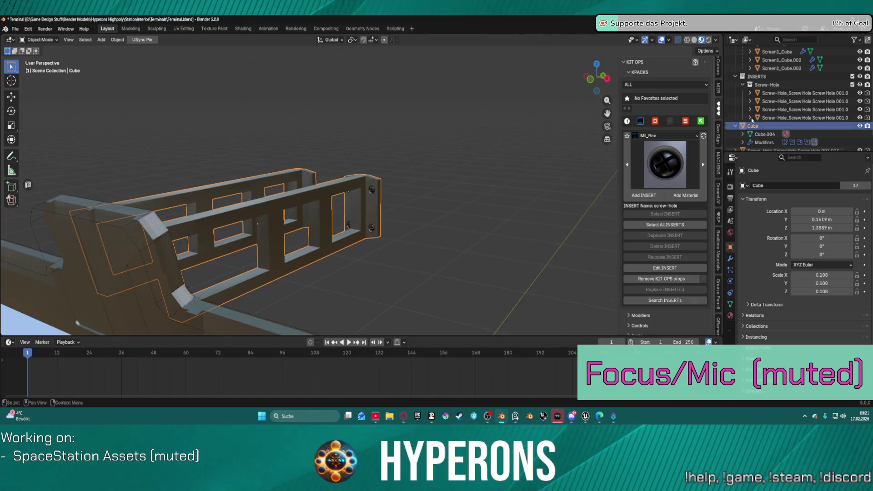
click(773, 117)
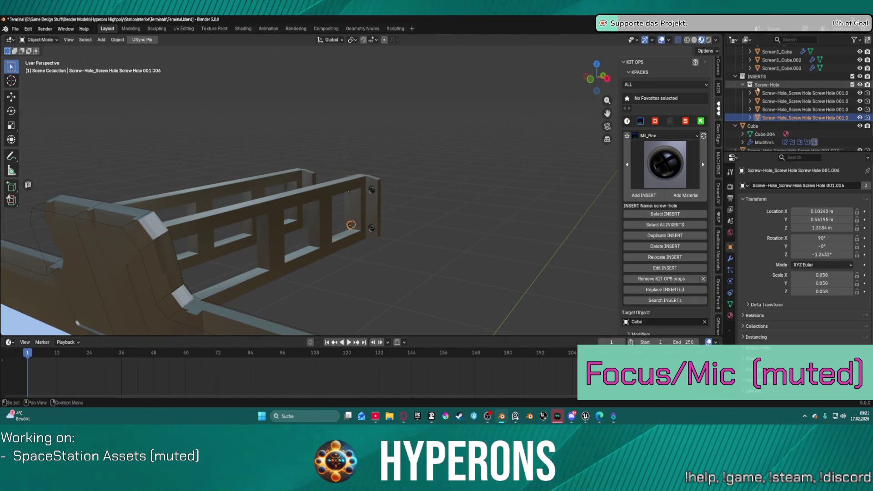
click(859, 76)
mouse_move(459, 186)
middle_down()
mouse_move(387, 162)
mouse_move(458, 155)
mouse_move(441, 165)
mouse_move(432, 187)
mouse_move(539, 167)
mouse_move(405, 163)
mouse_move(432, 164)
middle_up()
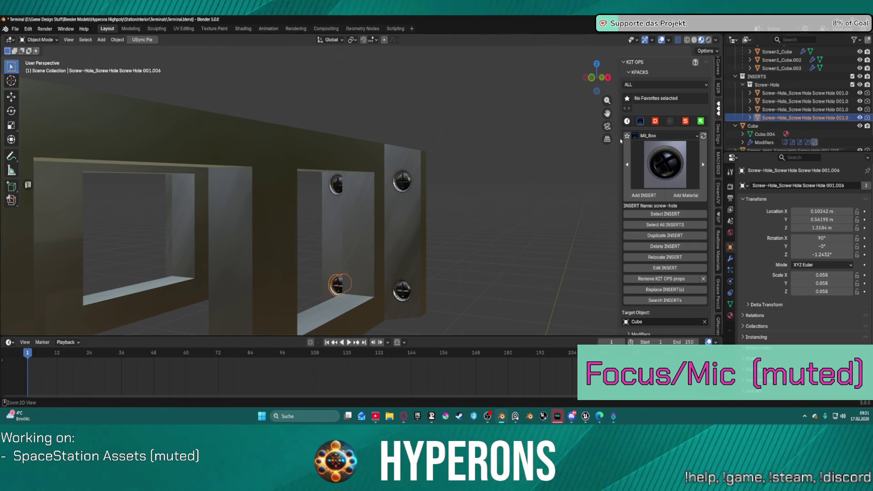
key(ctrl+z)
key(ctrl+z)
key(ctrl+z)
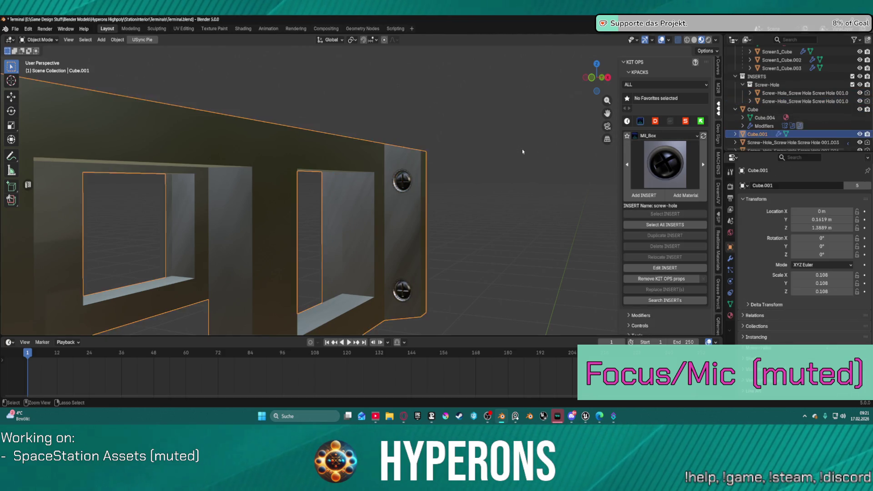
Undo the screw inserts, then bevel every frame edge at 0.0171 m with one segment.
key(ctrl+z)
key(ctrl+z)
key(ctrl+z)
key(ctrl+z)
key(ctrl+z)
key(ctrl+z)
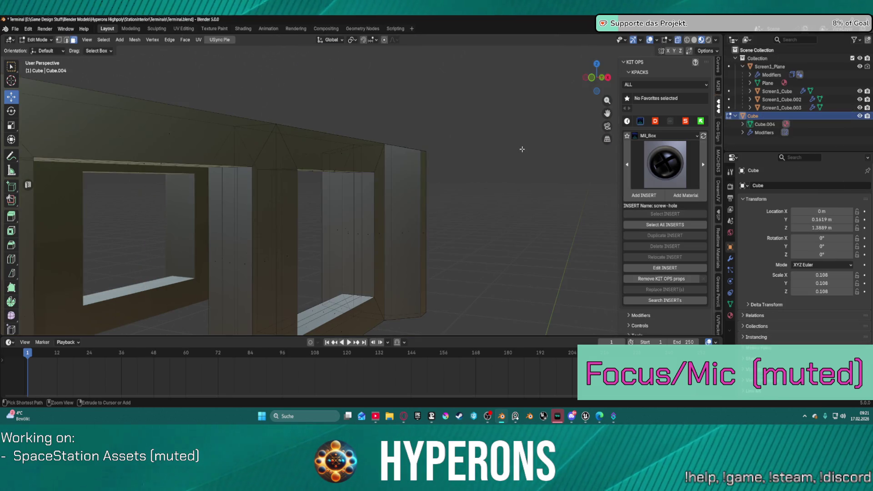
mouse_move(455, 171)
middle_down()
mouse_move(461, 185)
mouse_move(357, 208)
mouse_move(338, 121)
mouse_move(355, 174)
middle_up()
key(a)
scroll(355, 175, up, 2)
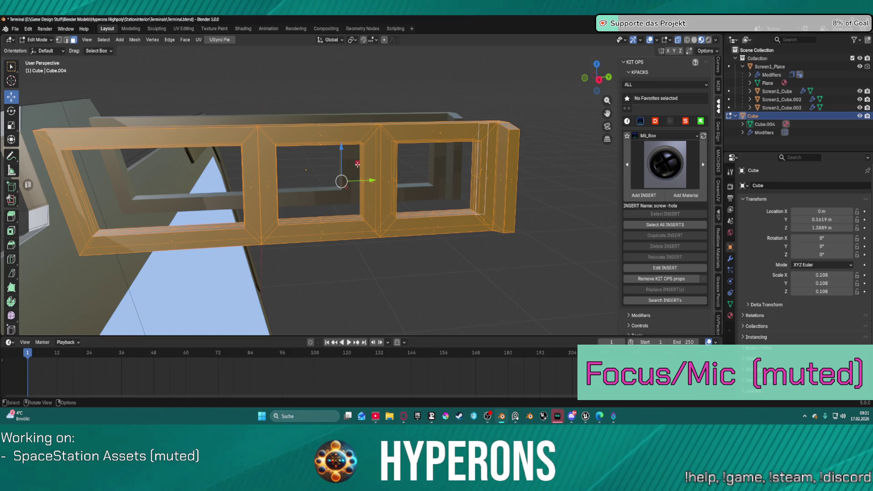
key(ctrl+b)
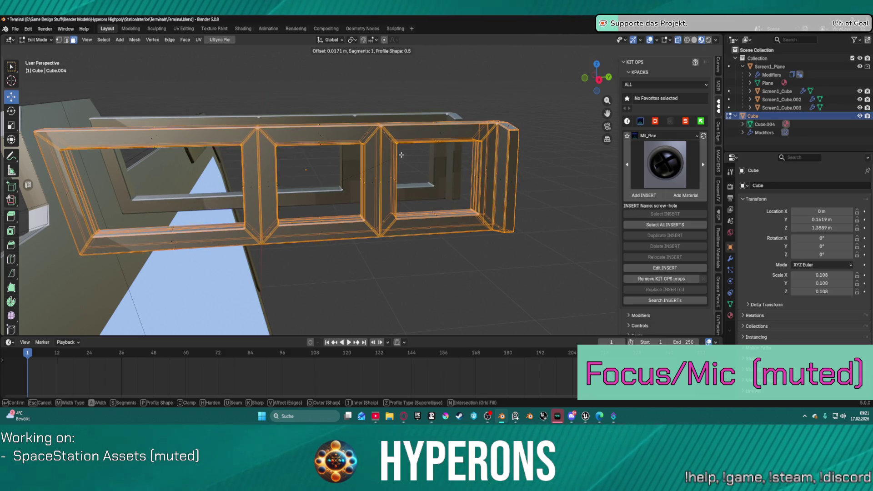
click(401, 155)
middle_drag(343, 181, 296, 181)
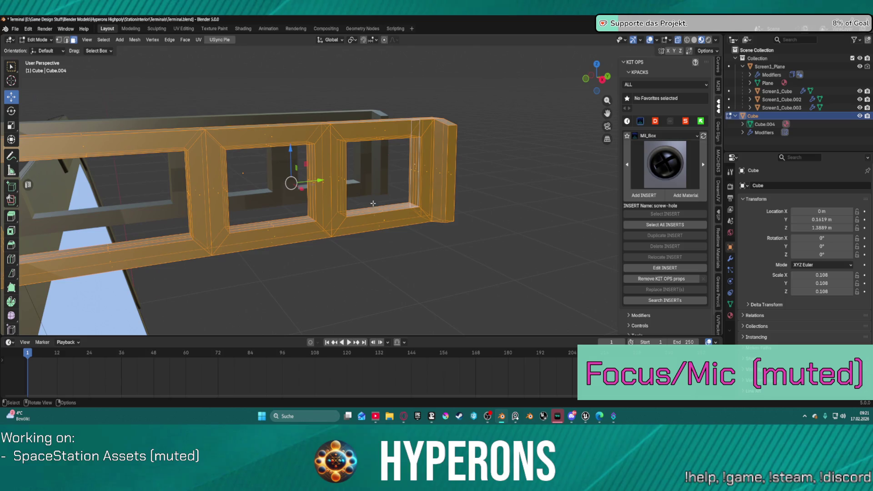
click(379, 241)
middle_drag(378, 240, 260, 202)
middle_drag(185, 185, 153, 201)
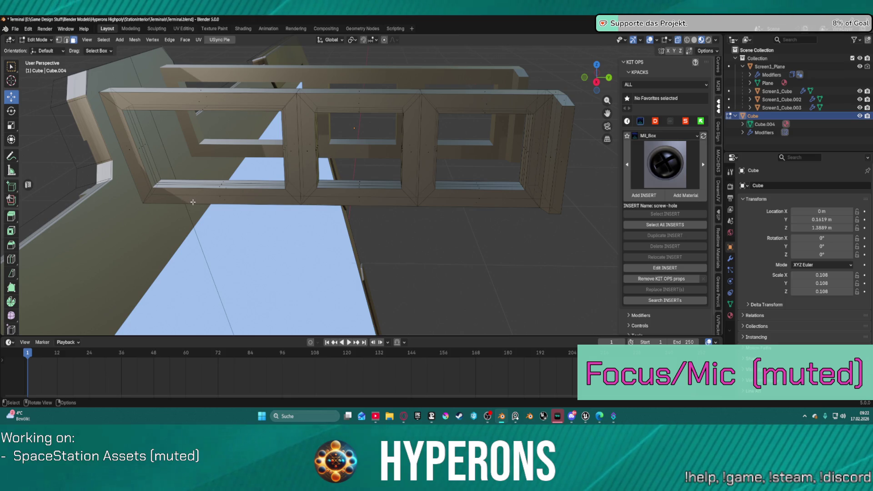
Select the frame's bottom face, switch to edge selection, and pick the lower rail's long edges.
click(231, 204)
mouse_move(393, 204)
middle_down()
mouse_move(446, 189)
mouse_move(448, 178)
middle_up()
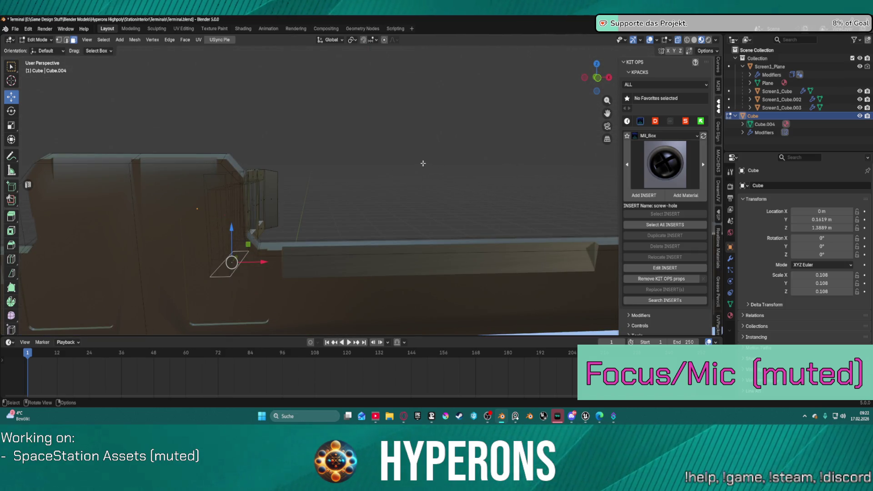
middle_drag(406, 168, 257, 203)
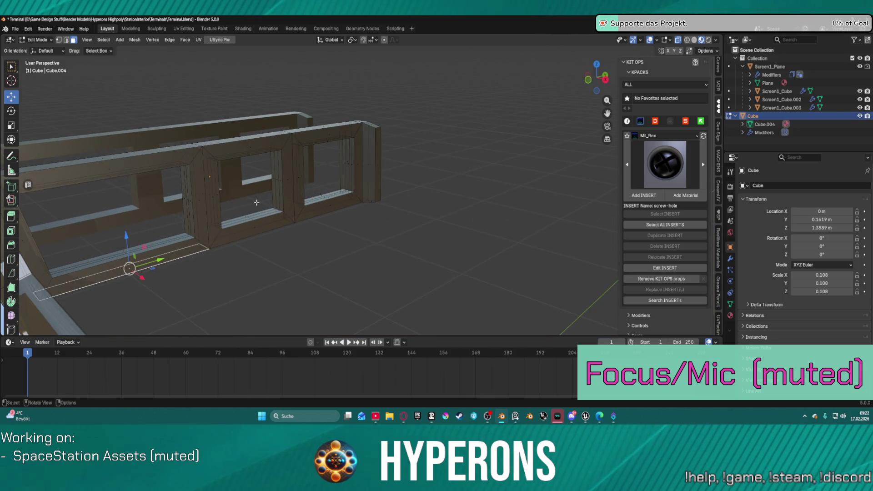
click(67, 40)
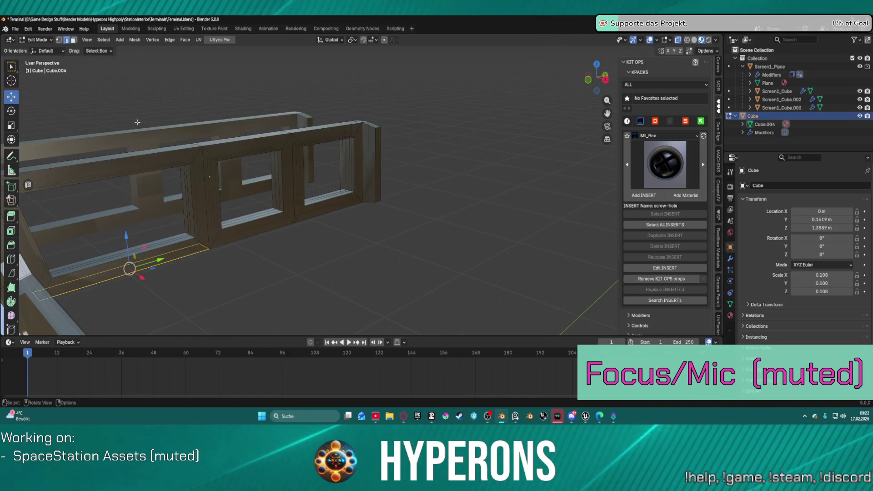
ctrl+alt+click(198, 252)
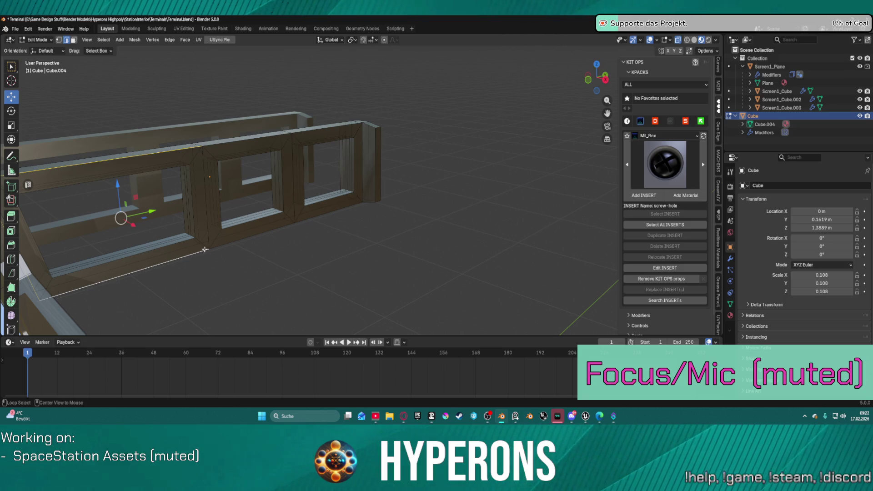
click(217, 246)
ctrl+alt+shift+click(211, 250)
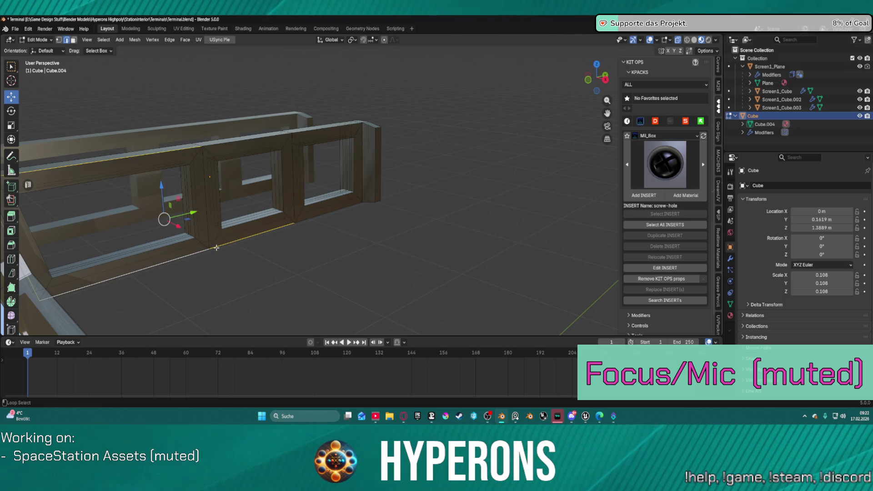
shift+click(317, 216)
Add the top long edge plus the right end's short corner and vertical edges.
shift+click(273, 137)
shift+click(318, 132)
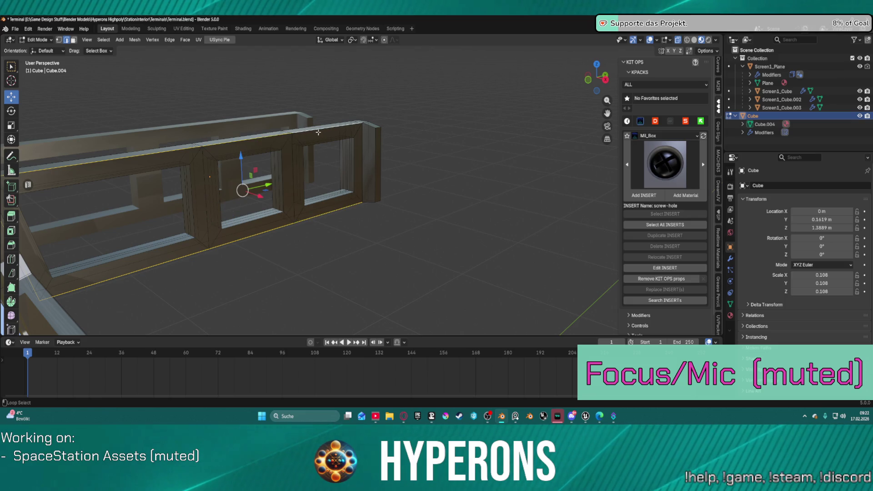
shift+click(370, 124)
shift+click(379, 176)
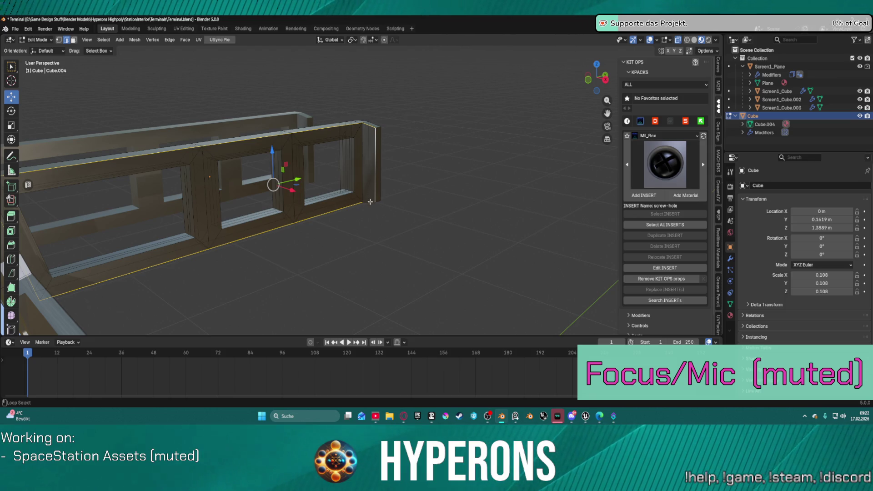
shift+click(362, 169)
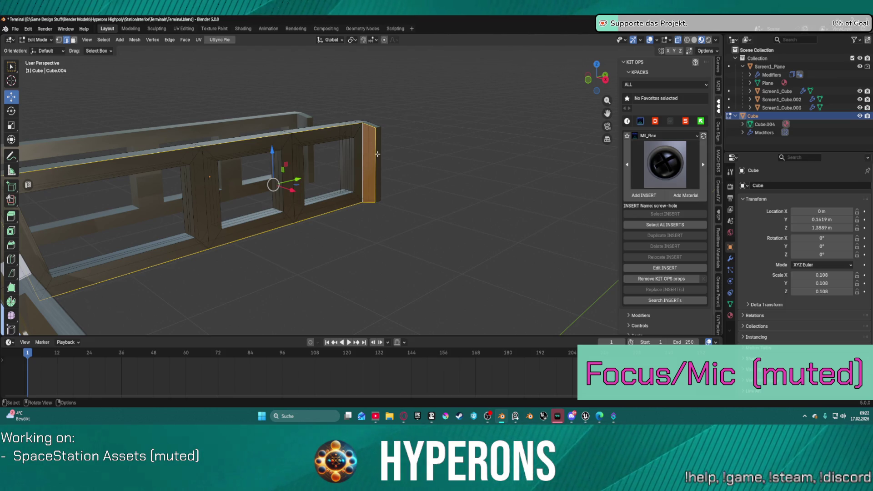
middle_drag(386, 149, 362, 147)
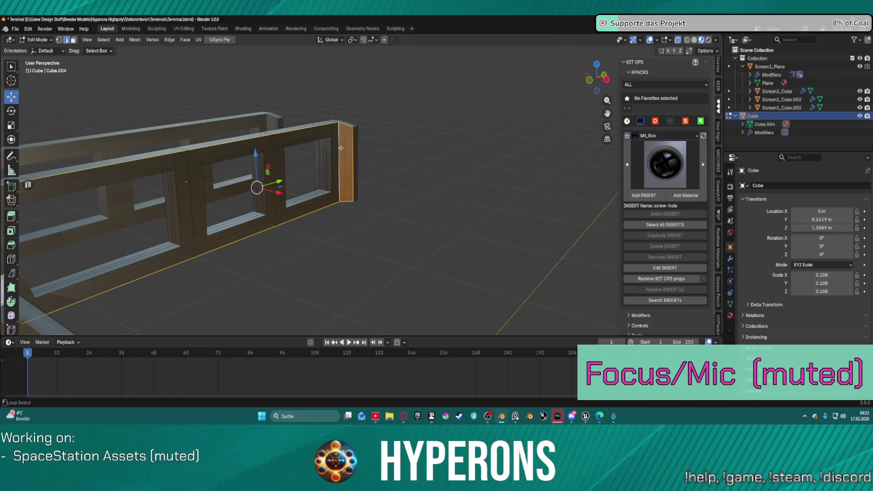
shift+click(340, 146)
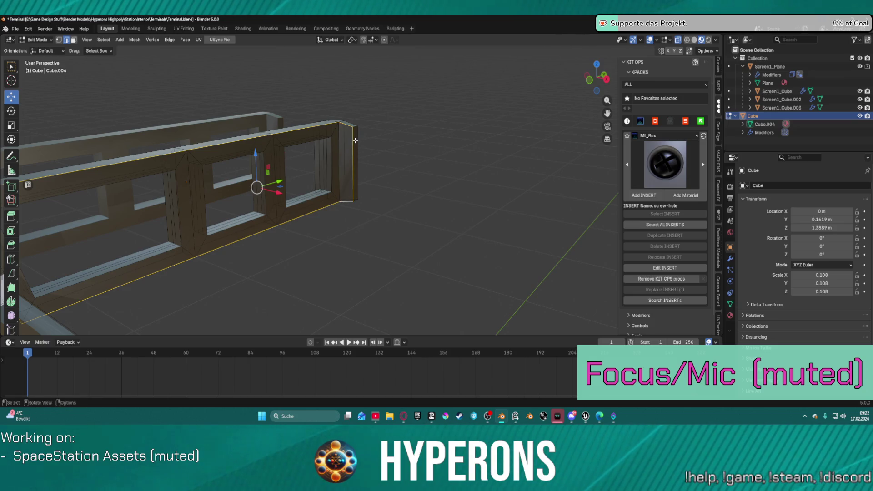
middle_drag(355, 141, 370, 140)
Try a bevel on the chosen edges, cancel it, and add the middle ledge edge.
key(ctrl+v)
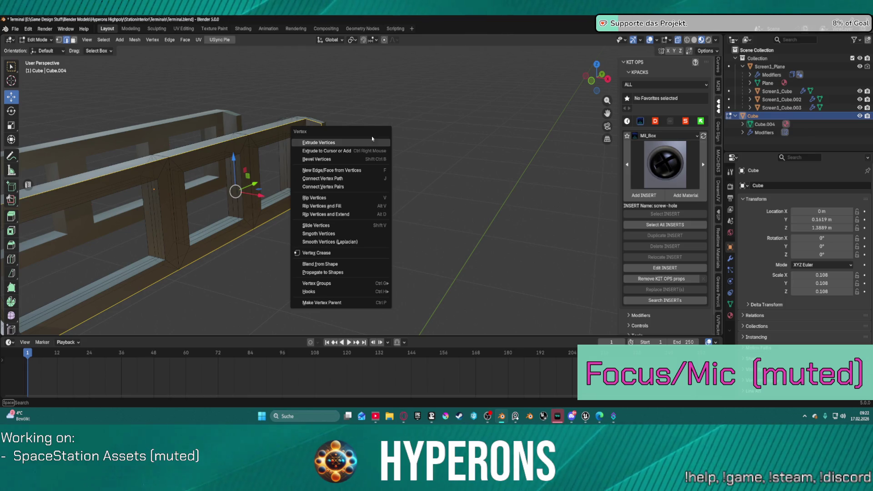
key(Escape)
key(b)
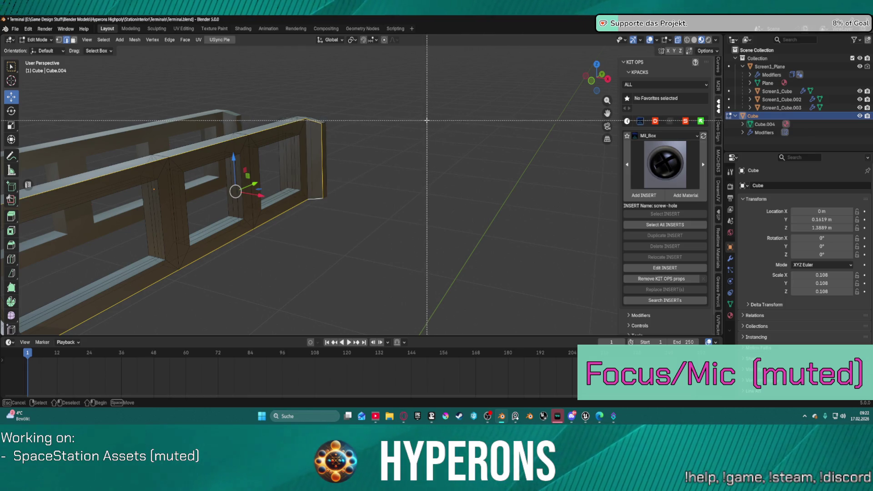
key(Escape)
key(ctrl+b)
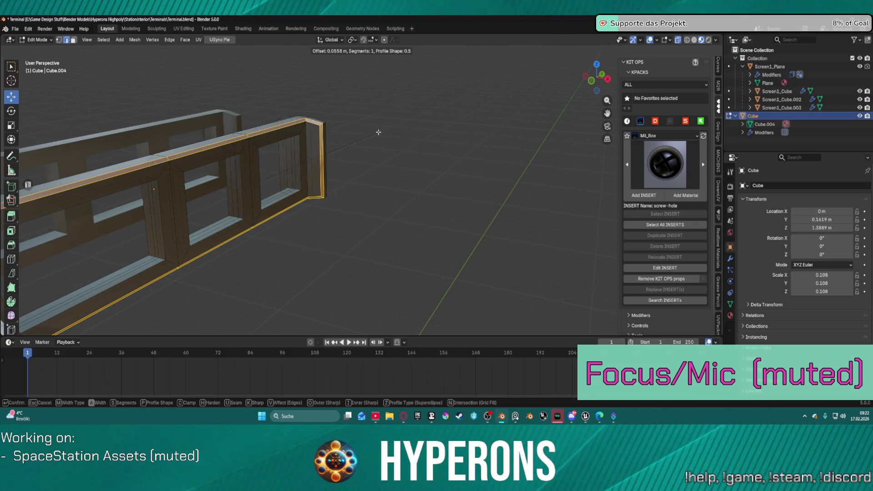
key(Escape)
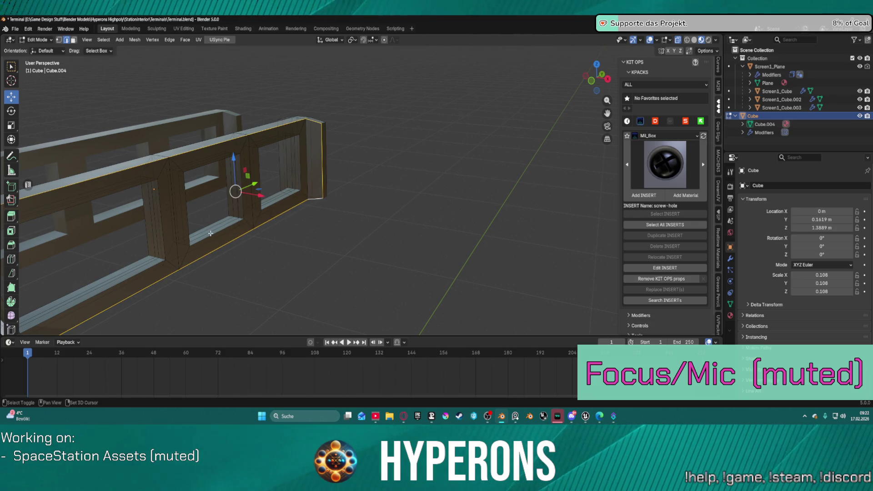
shift+click(210, 237)
Add the lower rail and inner ledge edges, plus the right and middle openings' inner loops.
shift+click(147, 267)
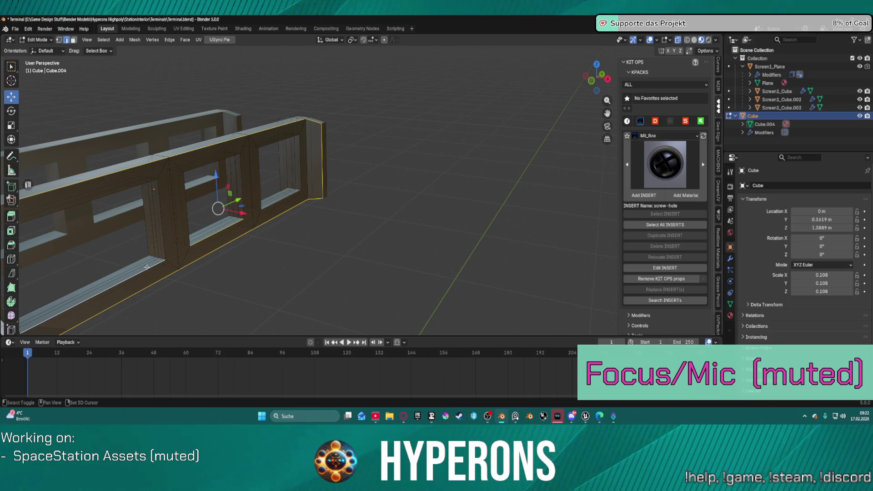
shift+click(274, 201)
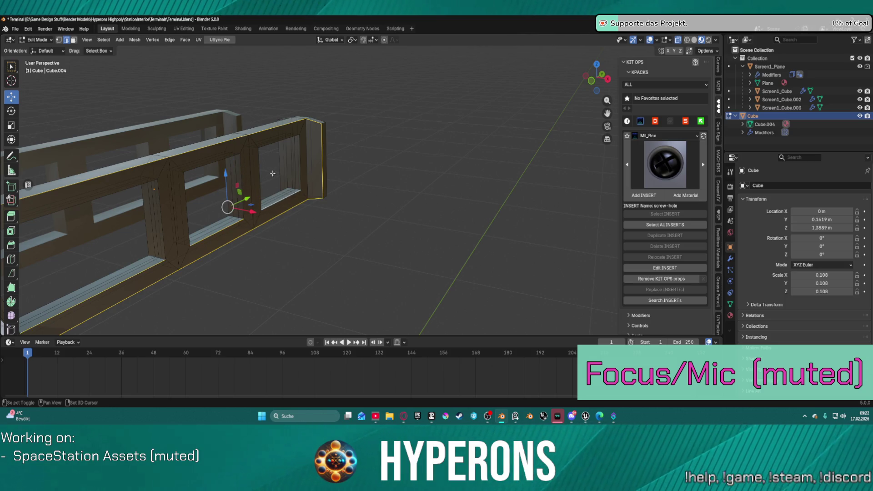
shift+click(279, 200)
alt+shift+click(279, 201)
shift+click(212, 235)
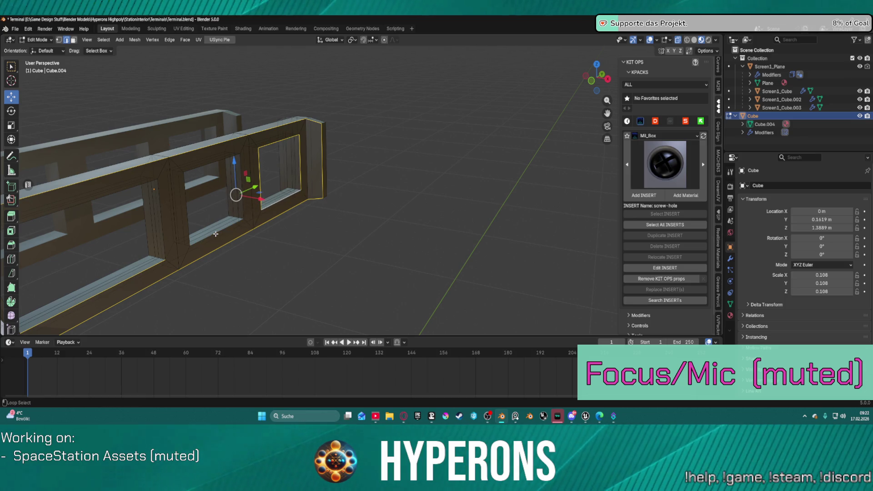
alt+shift+click(211, 235)
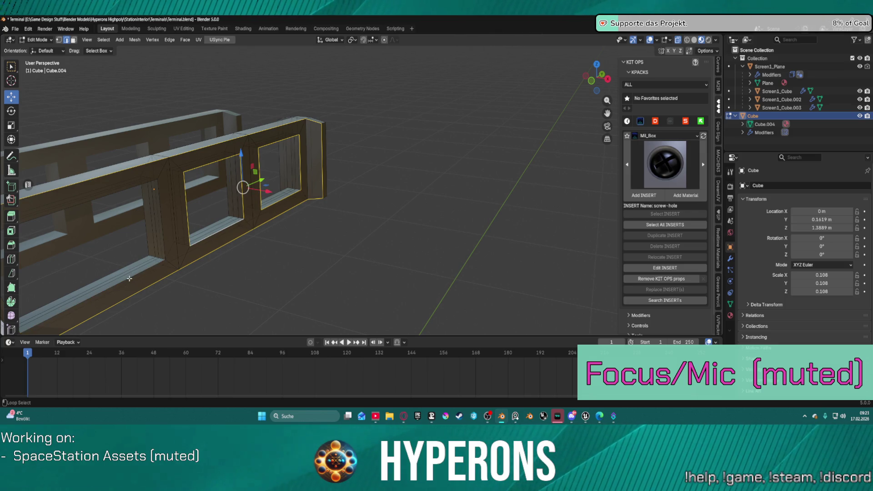
mouse_move(130, 276)
middle_down()
mouse_move(345, 218)
mouse_move(386, 193)
middle_up()
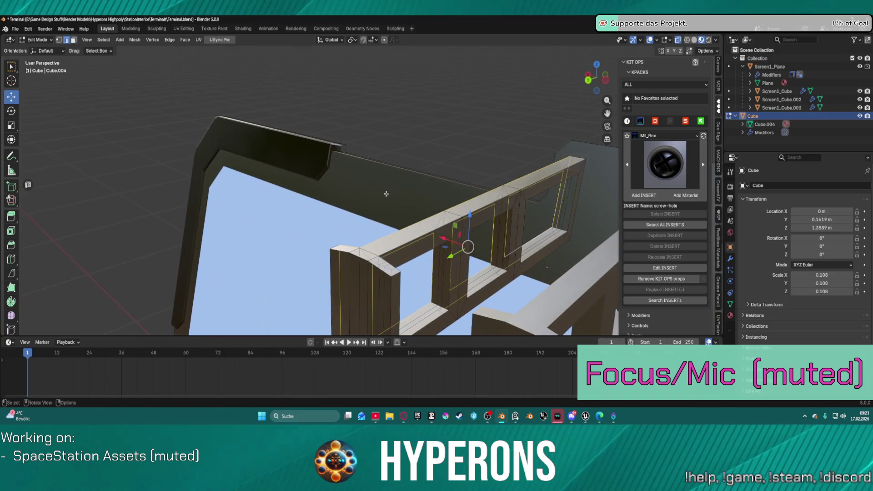
Add the right opening's loop, the middle and right section loops, and the outer left loop.
alt+shift+click(541, 193)
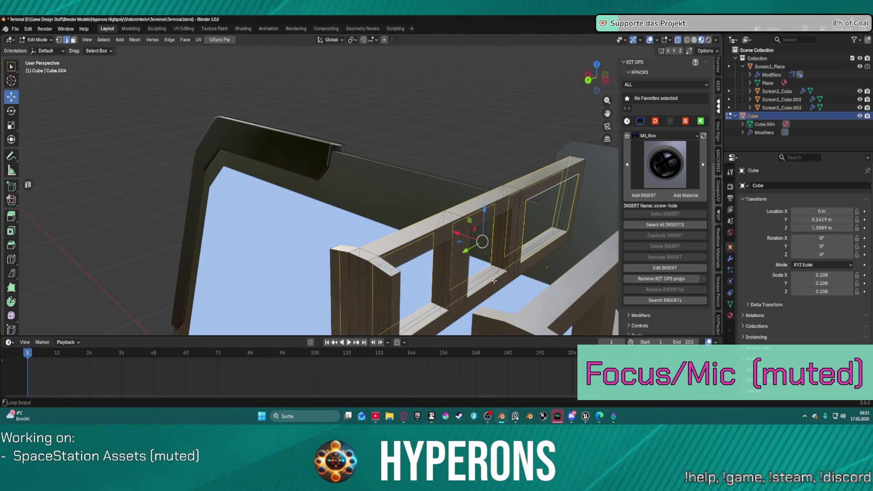
alt+shift+click(479, 288)
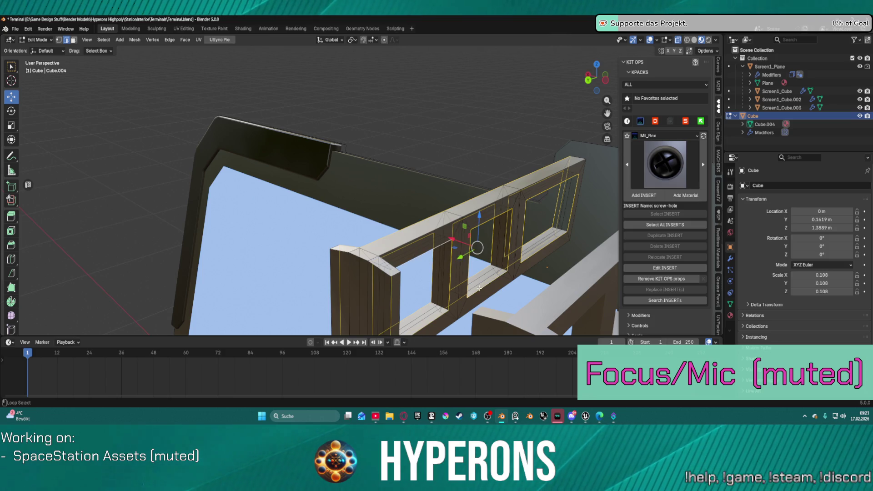
alt+shift+click(491, 294)
alt+shift+click(536, 264)
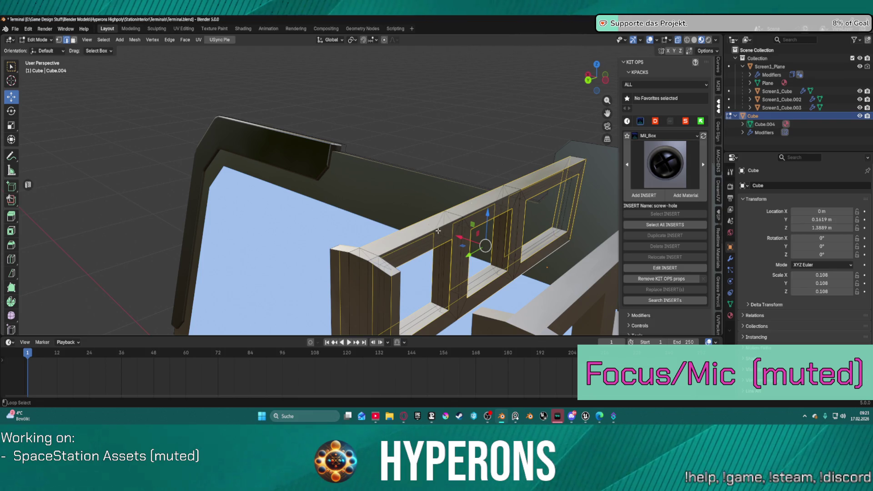
middle_drag(411, 246, 238, 199)
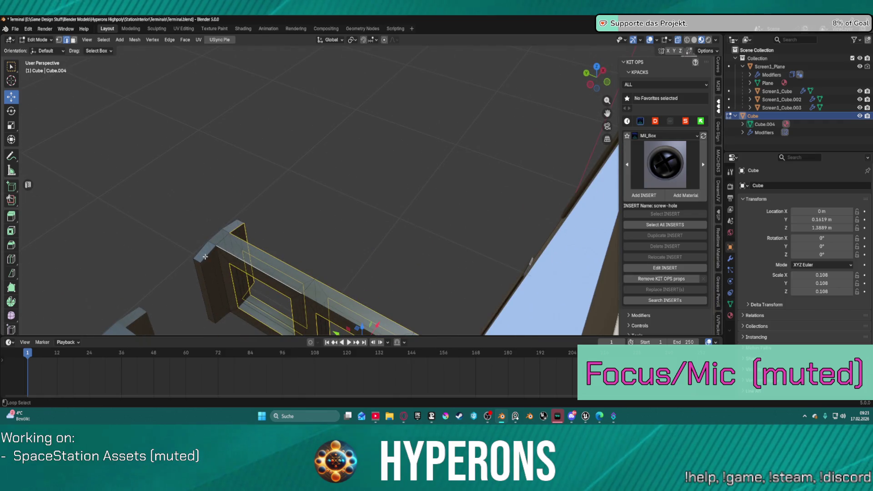
alt+shift+click(224, 302)
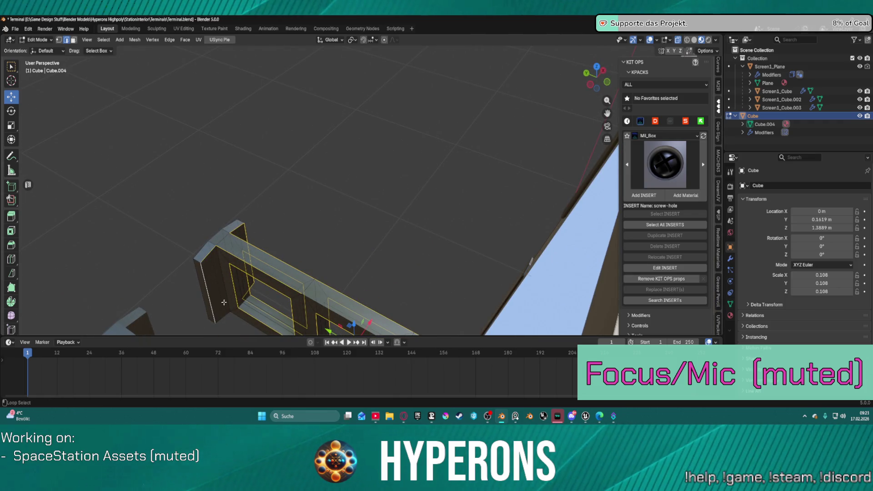
mouse_move(252, 298)
middle_down()
mouse_move(346, 223)
mouse_move(361, 195)
mouse_move(411, 189)
mouse_move(479, 213)
mouse_move(454, 178)
middle_up()
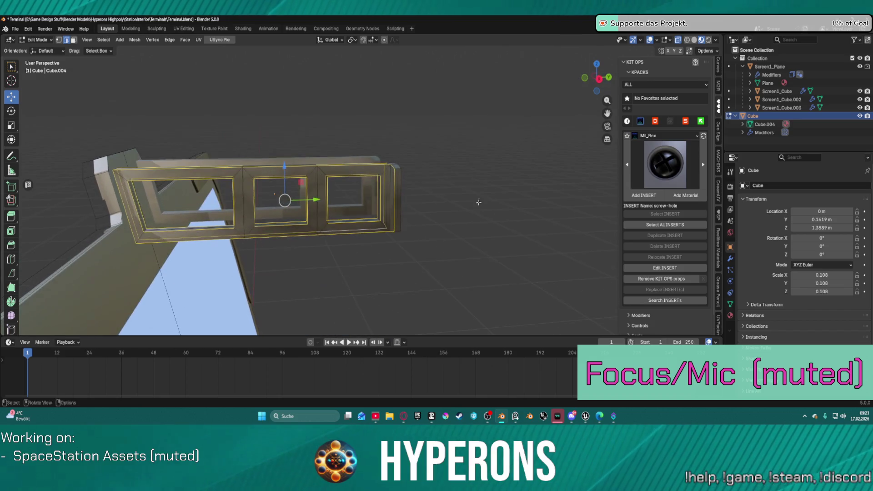
Bevel the selected window-opening edges and clear the selection.
scroll(455, 179, up, 3)
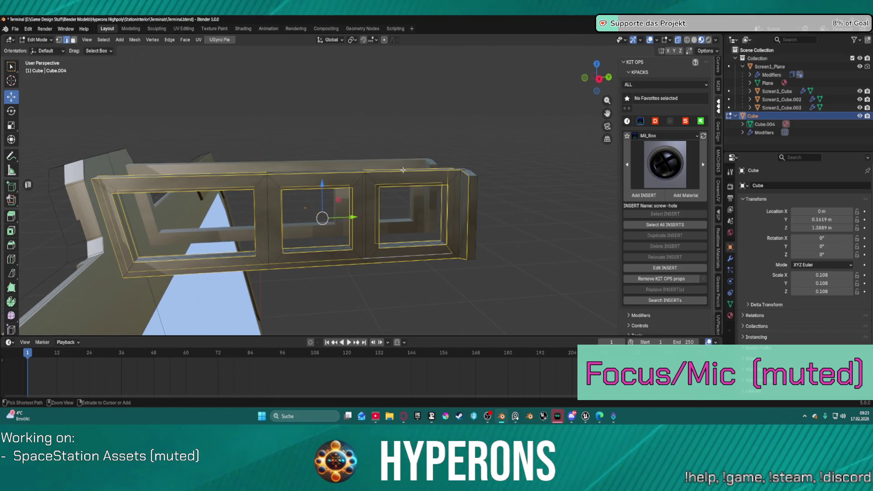
key(ctrl+b)
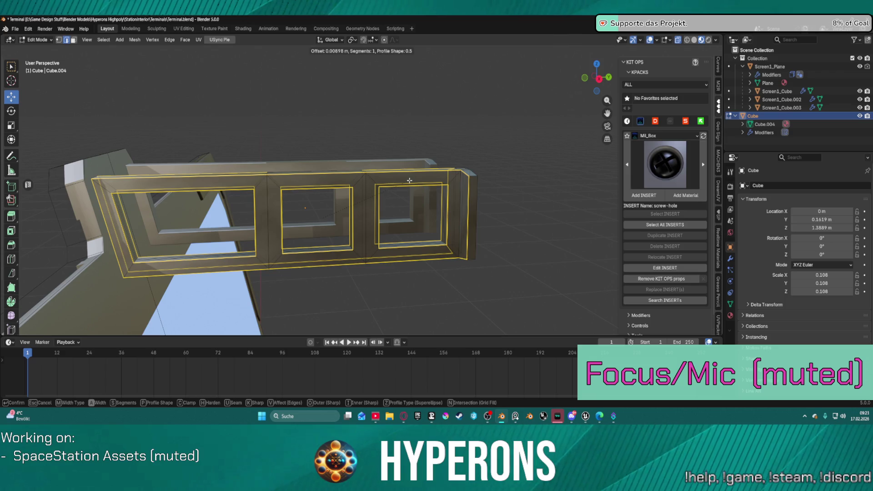
click(410, 181)
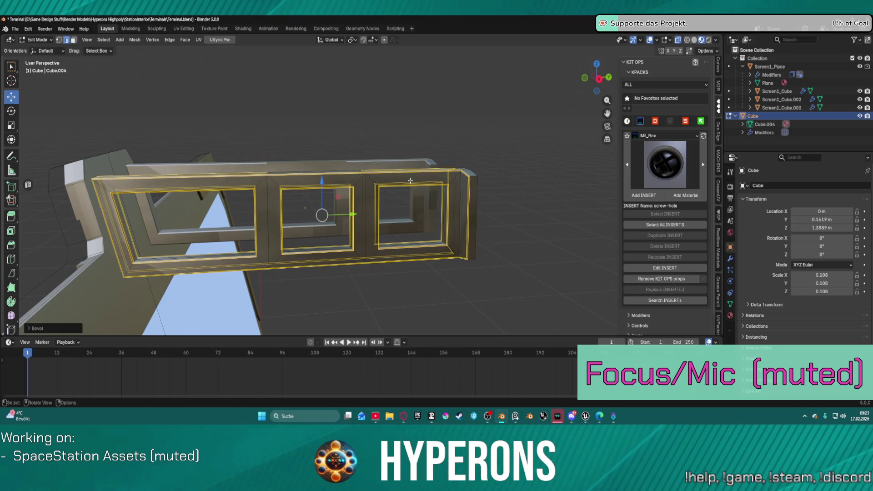
key(alt+a)
Select the edge loops around the frames and top rail and start a new bevel.
mouse_move(515, 170)
middle_down()
mouse_move(561, 181)
mouse_move(416, 210)
mouse_move(399, 191)
mouse_move(412, 195)
middle_up()
scroll(412, 195, down, 5)
scroll(418, 183, up, 6)
scroll(418, 183, up, 4)
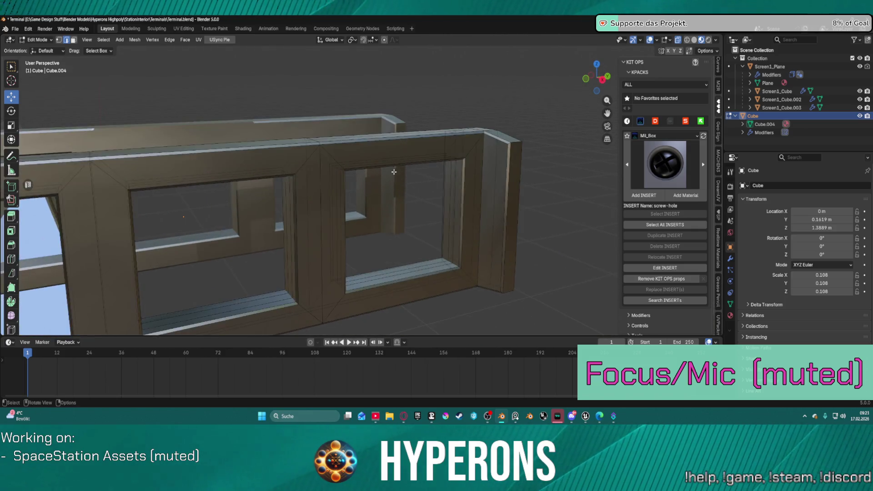
alt+click(379, 169)
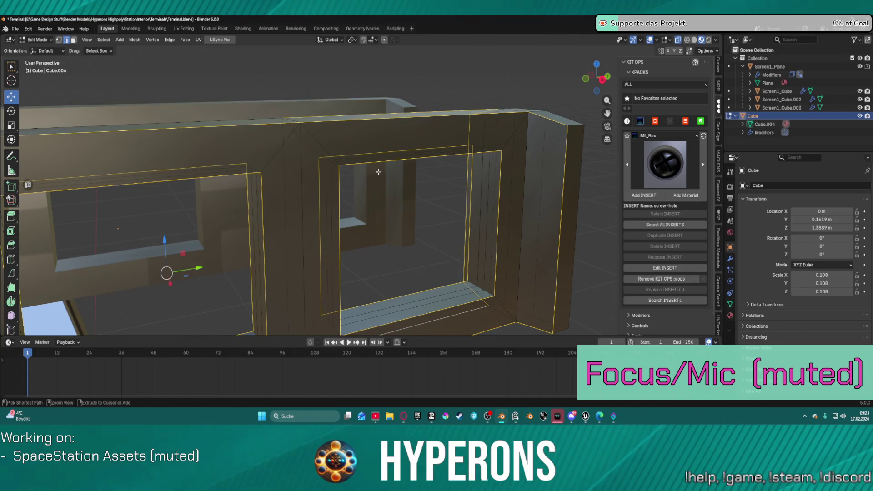
key(ctrl+b)
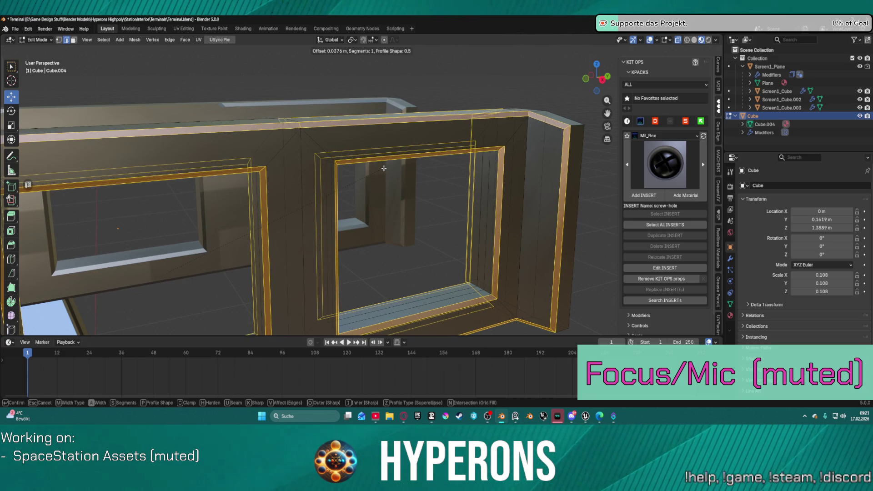
Confirm the frame bevel and set its outer miter to Arc.
click(361, 173)
click(30, 328)
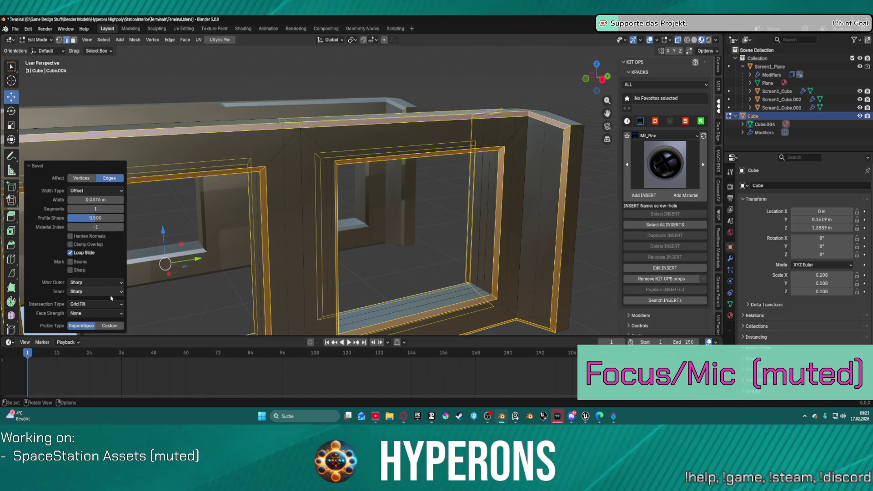
click(109, 282)
click(109, 311)
Set the bevel to 4 segments, profile 0.851 and 0.0576 m width, then deselect.
mouse_move(95, 209)
mouse_down()
mouse_move(116, 209)
mouse_move(102, 209)
mouse_up()
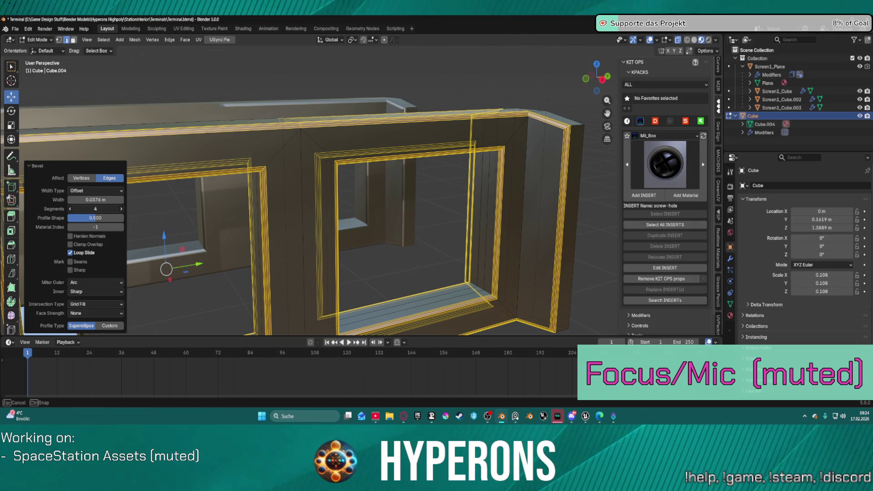
drag(102, 209, 99, 208)
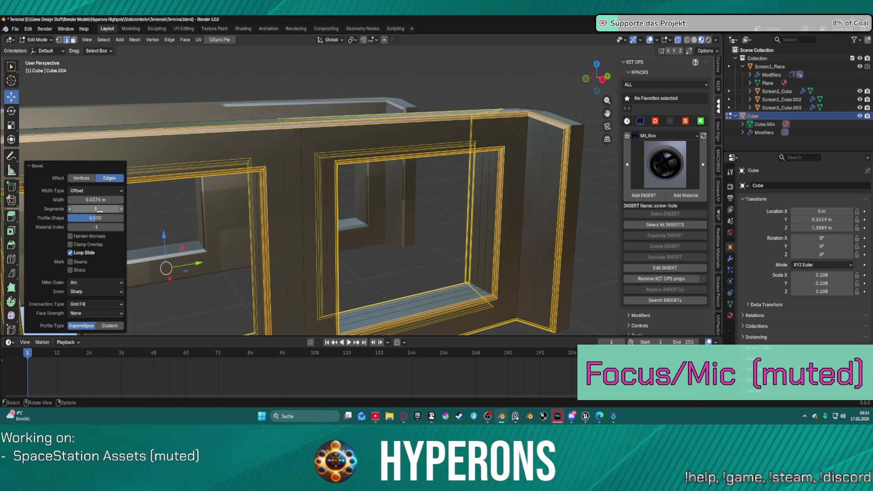
click(121, 209)
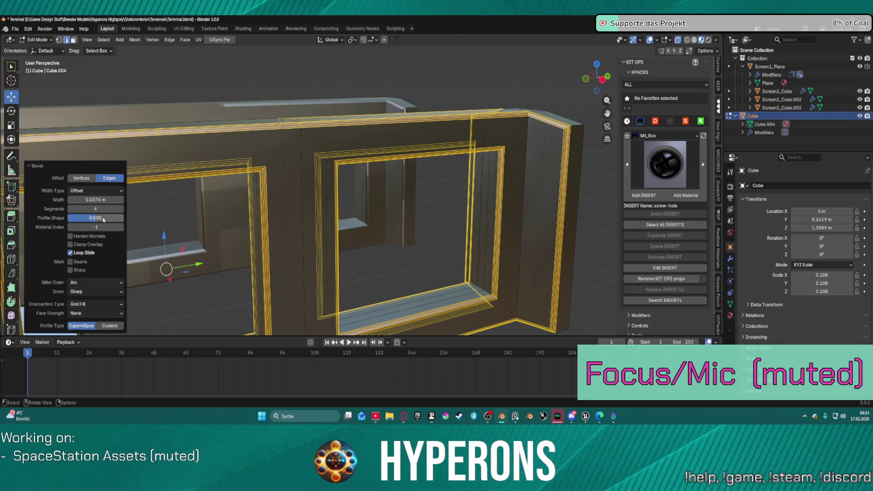
mouse_move(96, 218)
mouse_down()
mouse_move(114, 218)
mouse_move(104, 218)
mouse_up()
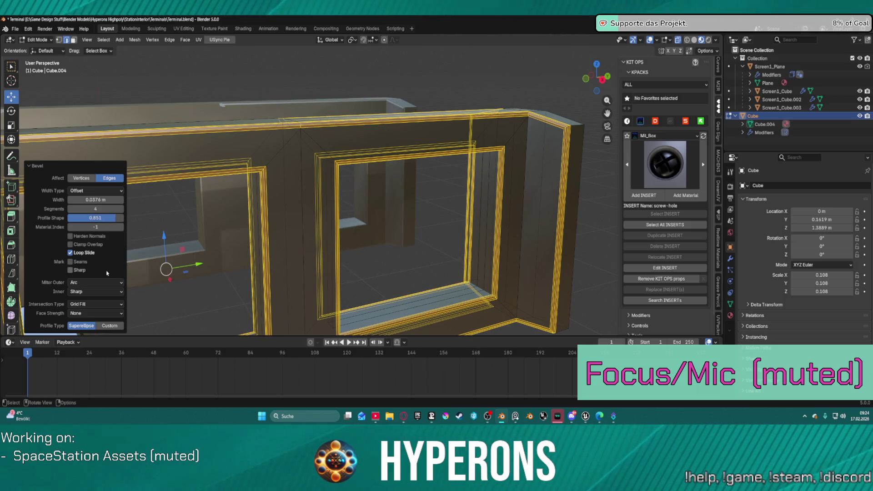
drag(95, 199, 100, 200)
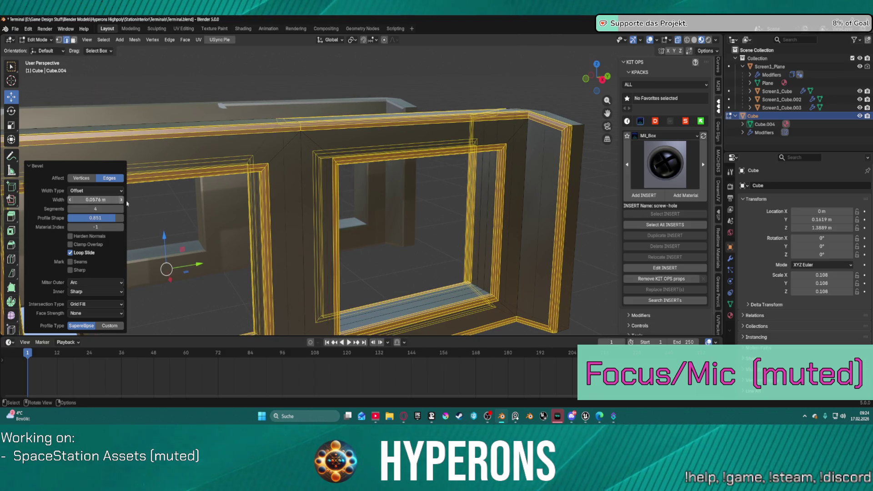
scroll(525, 177, down, 2)
click(559, 239)
mouse_move(559, 239)
middle_down()
mouse_move(504, 209)
mouse_move(481, 216)
mouse_move(175, 195)
mouse_move(210, 194)
mouse_move(242, 180)
middle_up()
Select the whole mesh and bevel the beam edges with 4 rounded segments, then deselect.
scroll(242, 180, up, 5)
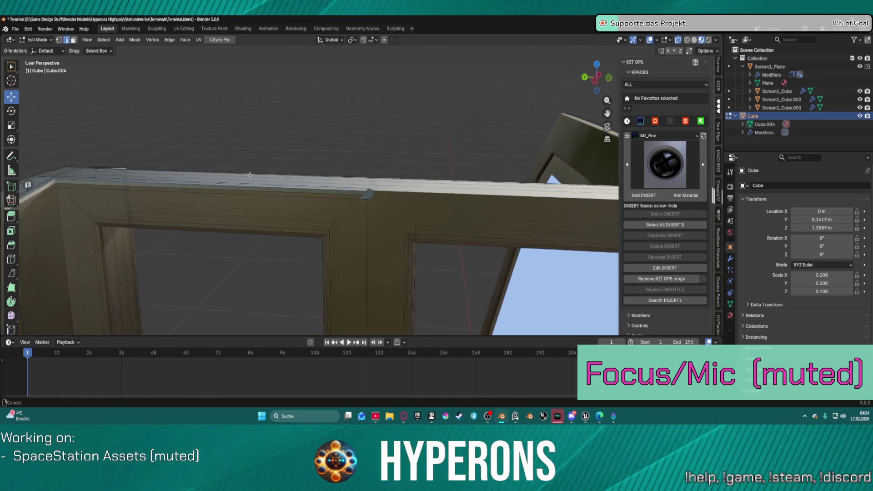
mouse_move(376, 124)
middle_down()
mouse_move(265, 137)
mouse_move(259, 229)
middle_up()
mouse_move(368, 246)
middle_down()
mouse_move(445, 236)
mouse_move(391, 239)
middle_up()
key(a)
middle_drag(474, 286, 467, 278)
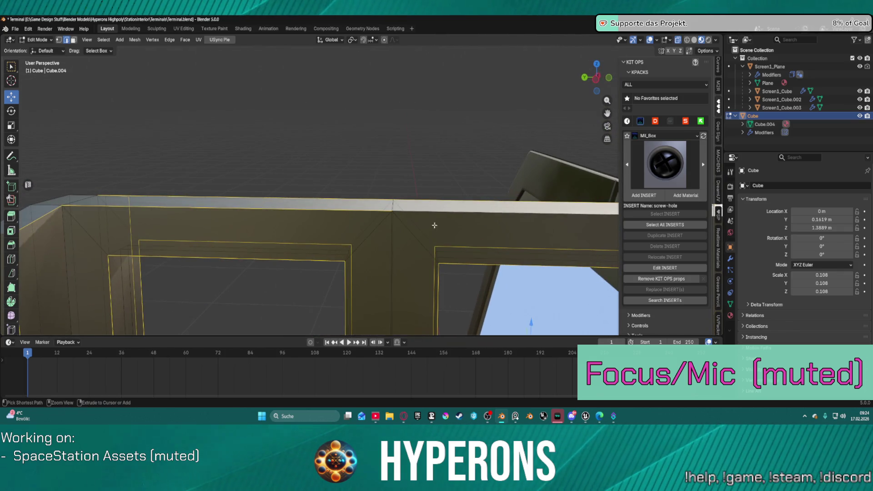
key(ctrl+space)
key(ctrl+space)
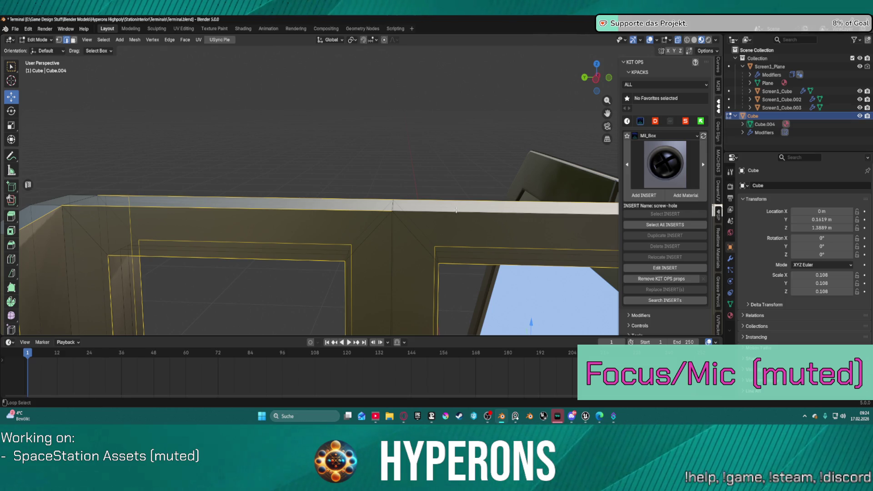
middle_drag(439, 199, 523, 211)
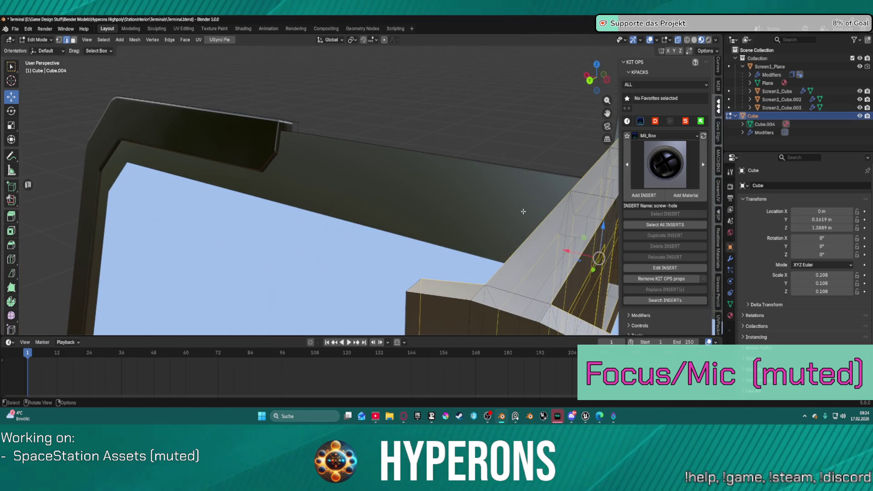
key(ctrl+b)
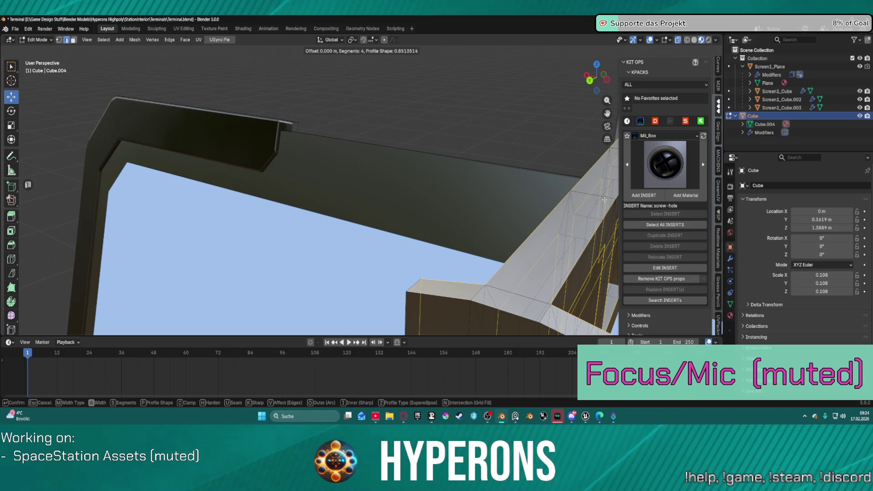
click(683, 211)
mouse_move(683, 210)
middle_down()
mouse_move(587, 201)
mouse_move(551, 252)
mouse_move(487, 224)
mouse_move(529, 225)
mouse_move(423, 220)
mouse_move(412, 188)
mouse_move(436, 185)
mouse_move(447, 196)
mouse_move(427, 184)
mouse_move(315, 176)
mouse_move(426, 198)
mouse_move(403, 208)
mouse_move(390, 197)
mouse_move(455, 193)
mouse_move(404, 230)
mouse_move(432, 225)
mouse_move(364, 230)
mouse_move(382, 182)
mouse_move(428, 178)
mouse_move(397, 218)
middle_up()
click(493, 224)
scroll(455, 193, down, 4)
scroll(382, 166, up, 6)
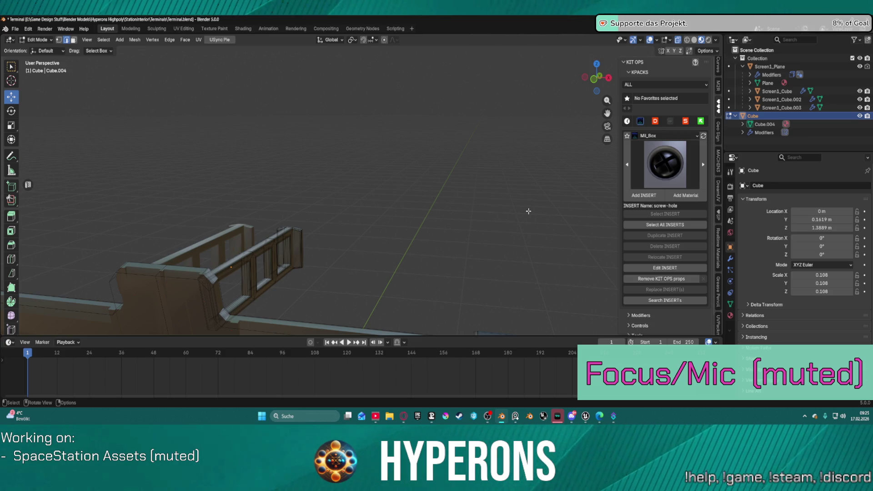
Frame the screen object, then open SL_Station_Interior remake.blend from Blender's recent files.
key(KP_Decimal)
scroll(477, 187, down, 5)
mouse_move(476, 208)
middle_down()
mouse_move(514, 219)
mouse_move(501, 220)
middle_up()
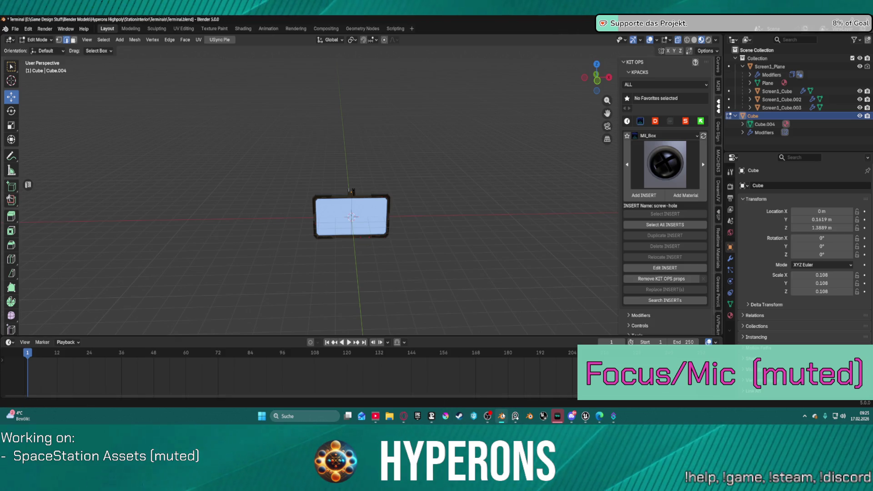
right_click(501, 416)
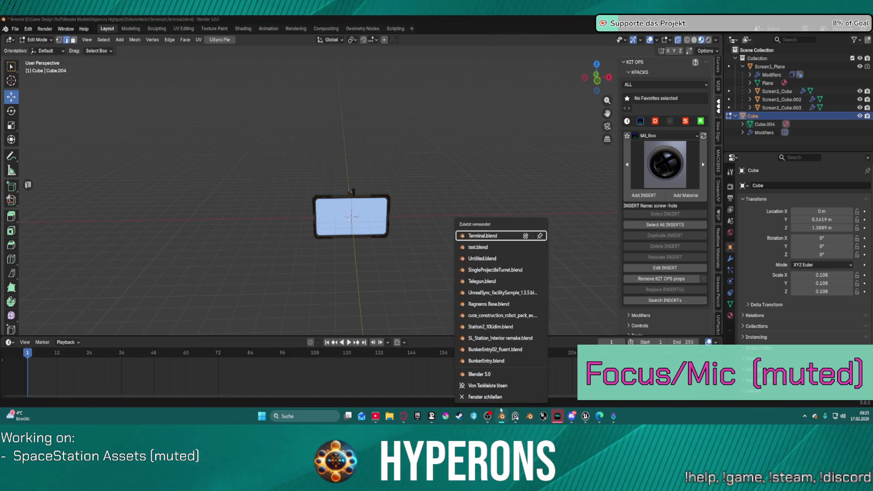
click(490, 339)
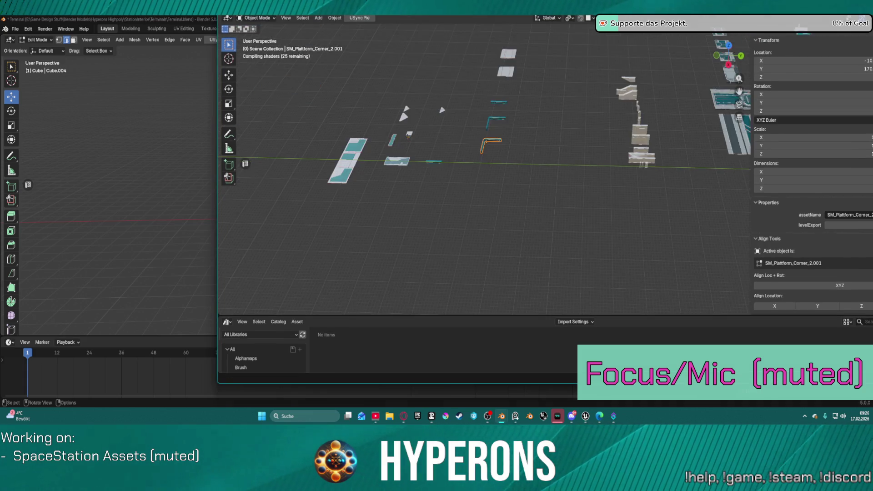
Bring the station interior's kitbash asset cluster into view and select a panel part.
mouse_move(525, 154)
middle_down()
mouse_move(362, 111)
mouse_move(495, 197)
mouse_move(485, 265)
mouse_move(419, 242)
mouse_move(395, 250)
mouse_move(478, 182)
mouse_move(500, 136)
mouse_move(534, 107)
mouse_move(386, 86)
middle_up()
scroll(395, 249, down, 5)
scroll(370, 82, up, 5)
scroll(436, 180, up, 8)
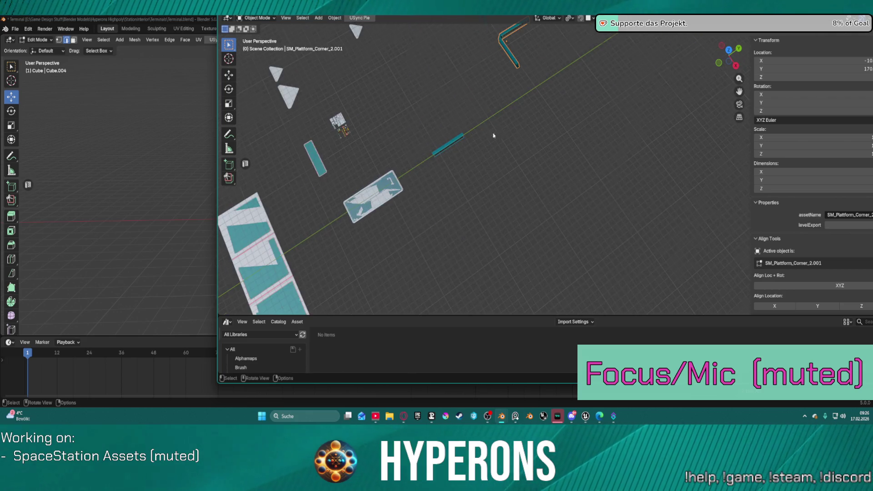
mouse_move(436, 179)
middle_down()
mouse_move(351, 167)
mouse_move(458, 181)
mouse_move(379, 177)
mouse_move(438, 164)
mouse_move(495, 174)
middle_up()
scroll(380, 177, down, 3)
scroll(468, 163, up, 5)
scroll(475, 177, down, 3)
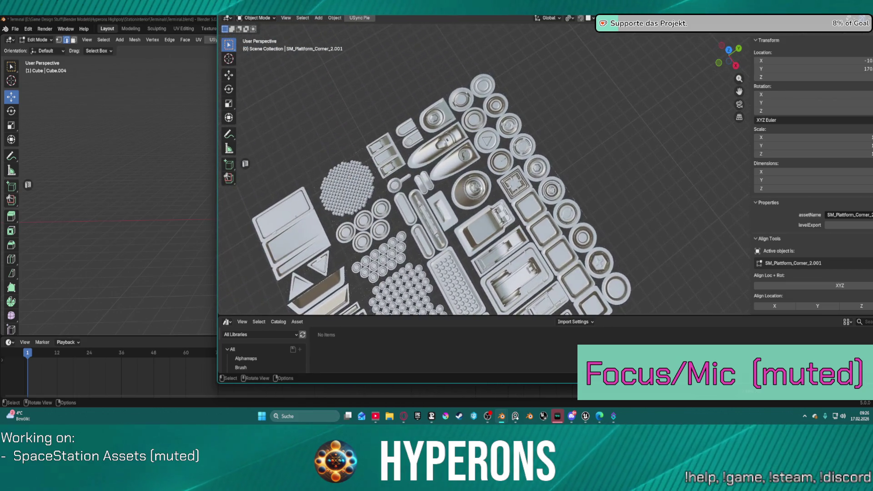
scroll(481, 190, down, 3)
scroll(482, 190, up, 2)
middle_drag(482, 190, 493, 160)
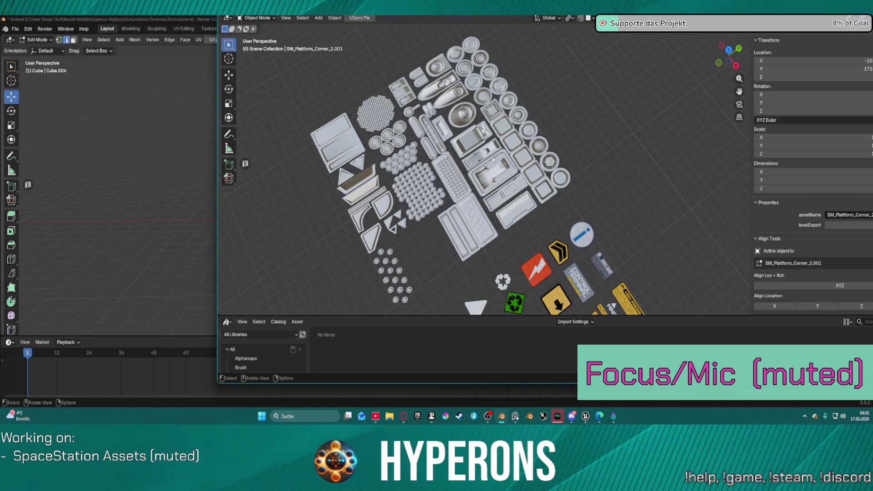
click(455, 220)
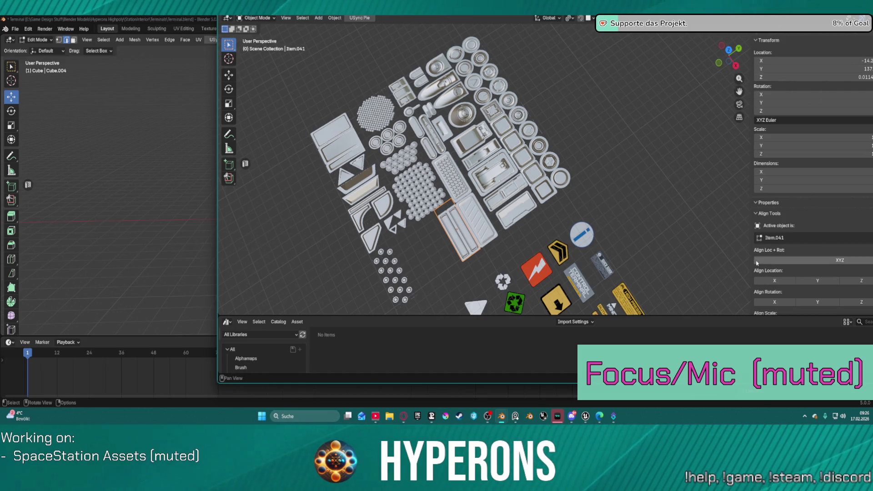
scroll(758, 269, down, 1)
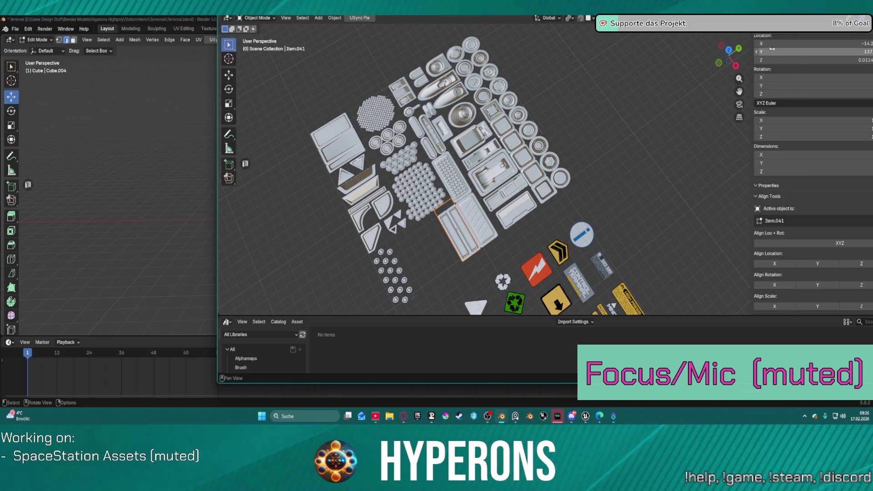
scroll(752, 112, up, 1)
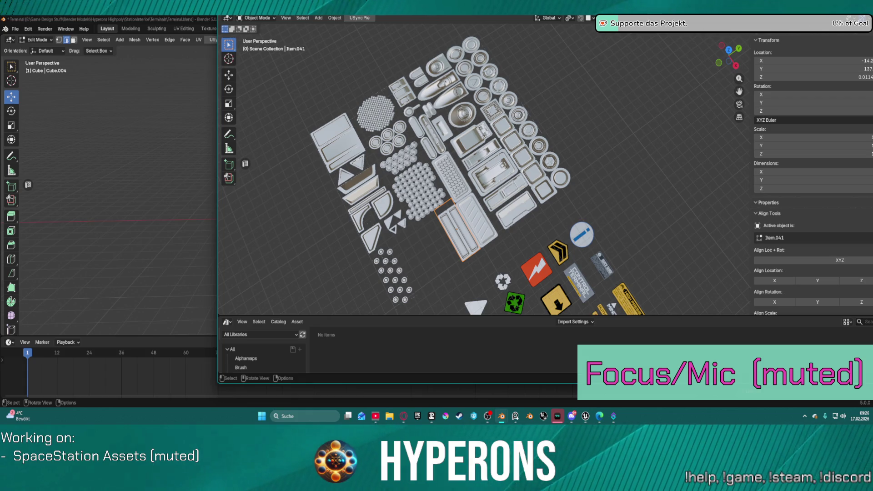
Maximize the station interior window, zoom in on the asset grid, then return to Terminal.blend.
key(super+Up)
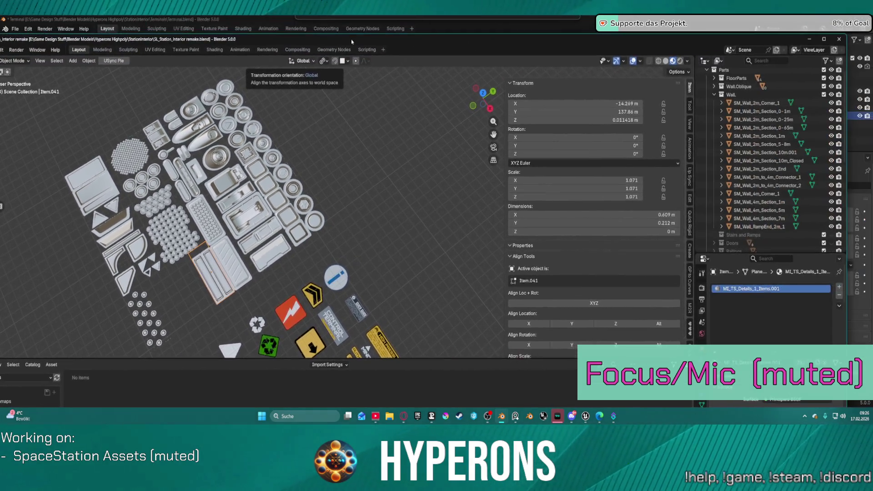
click(823, 40)
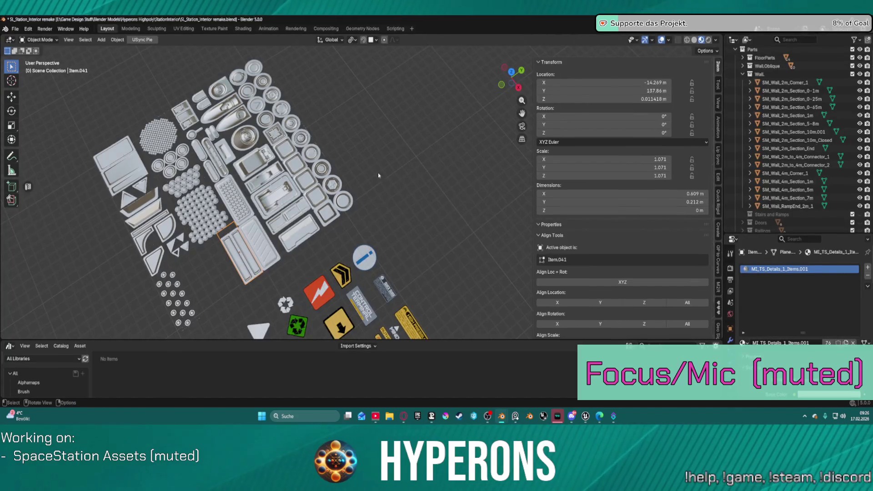
scroll(430, 155, down, 2)
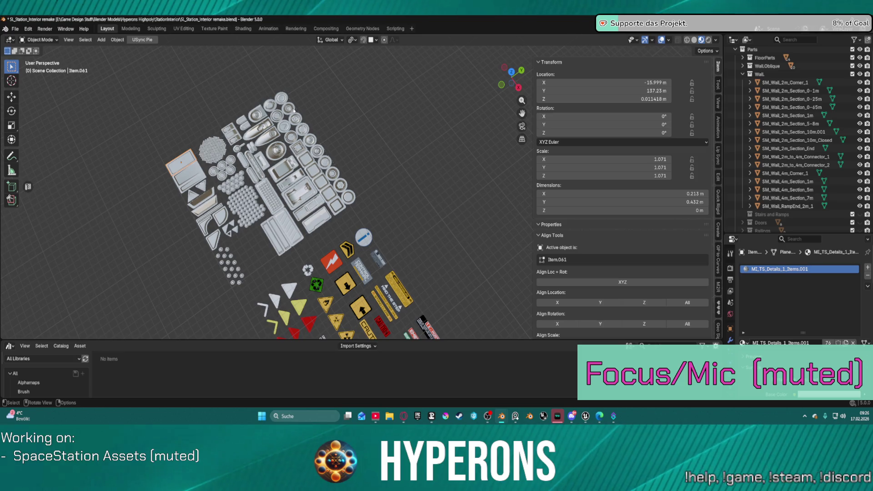
scroll(333, 117, up, 5)
scroll(333, 118, down, 2)
mouse_move(364, 150)
ctrl+middle_down()
mouse_move(380, 132)
mouse_move(399, 148)
mouse_move(422, 209)
mouse_move(408, 106)
mouse_move(373, 141)
ctrl+middle_up()
scroll(382, 211, down, 2)
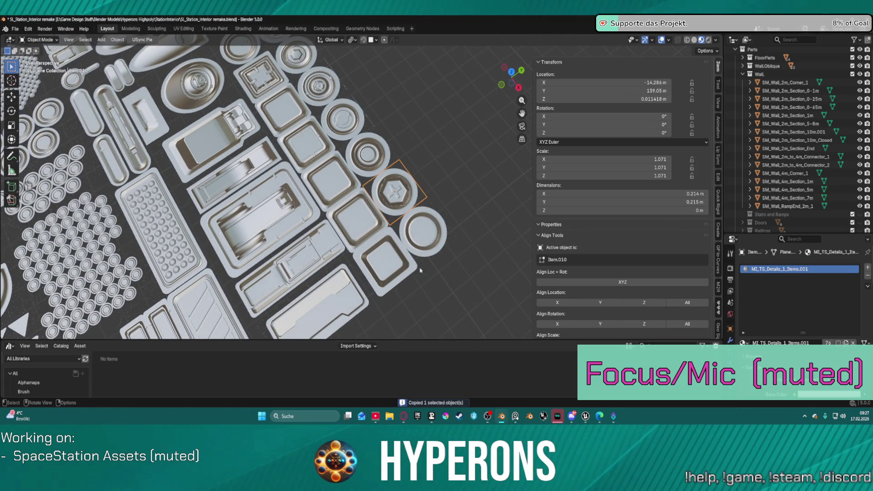
key(alt+Tab)
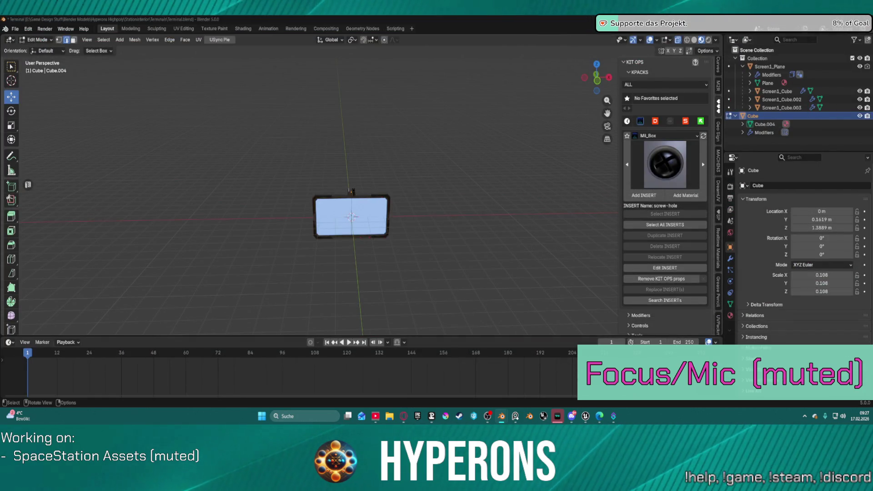
Paste the copied kitbash part into the Terminal scene's Collection.
scroll(407, 177, up, 4)
middle_drag(408, 176, 429, 182)
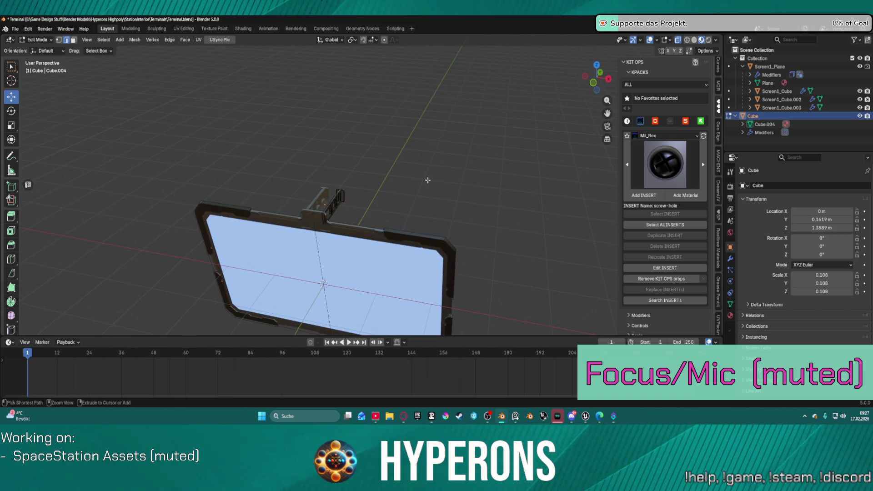
key(ctrl+v)
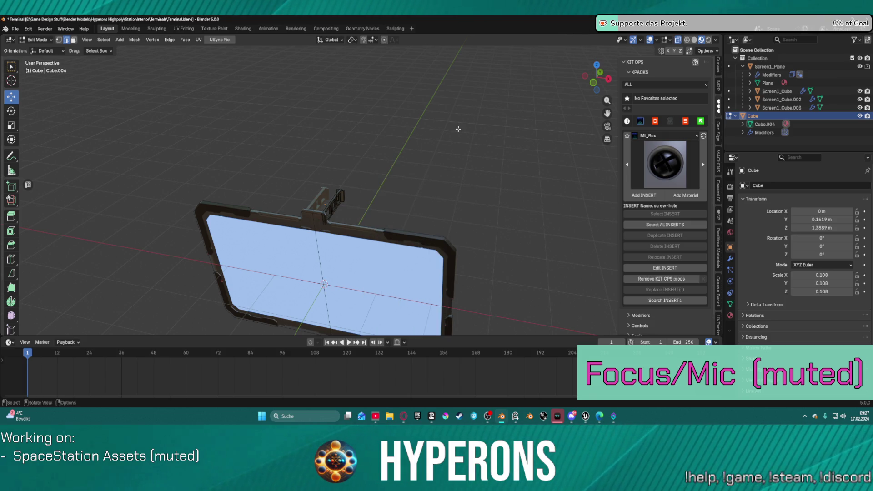
click(758, 59)
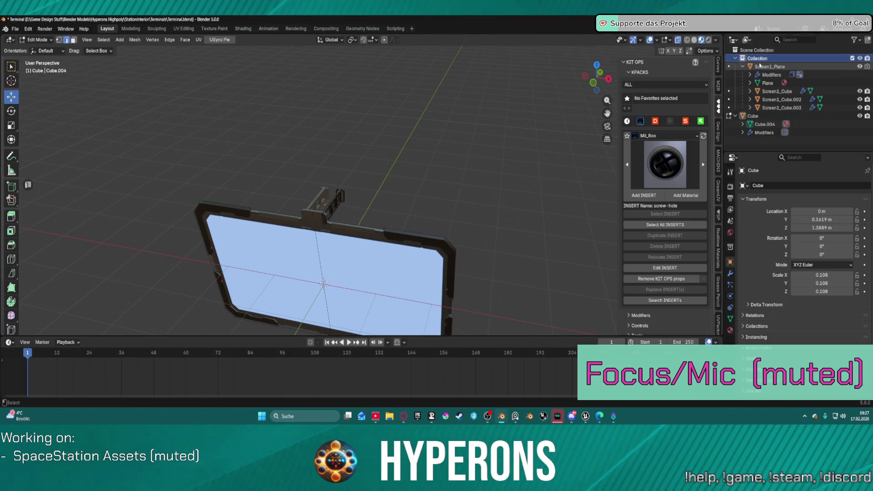
key(ctrl+v)
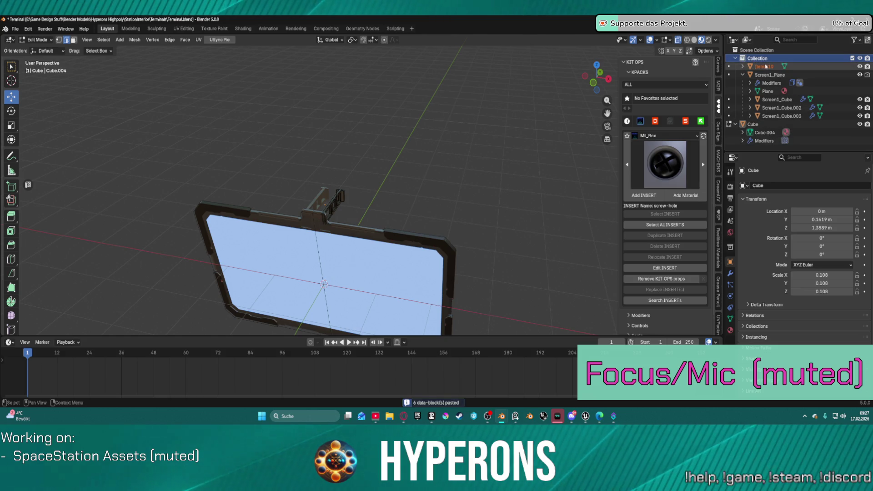
scroll(493, 156, down, 5)
mouse_move(452, 156)
middle_down()
mouse_move(355, 142)
mouse_move(159, 138)
mouse_move(115, 117)
mouse_move(156, 141)
mouse_move(231, 143)
middle_up()
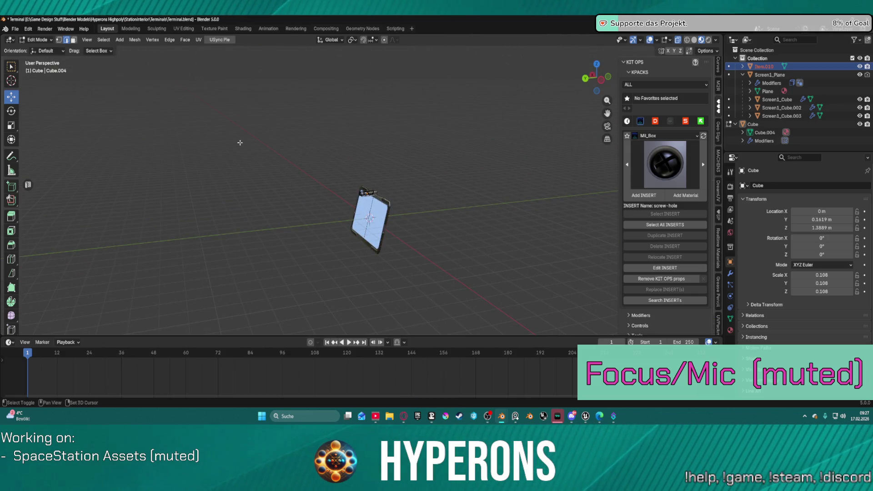
Snap the pasted selection to the 3D cursor, repeating the snap a second time.
key(shift+s)
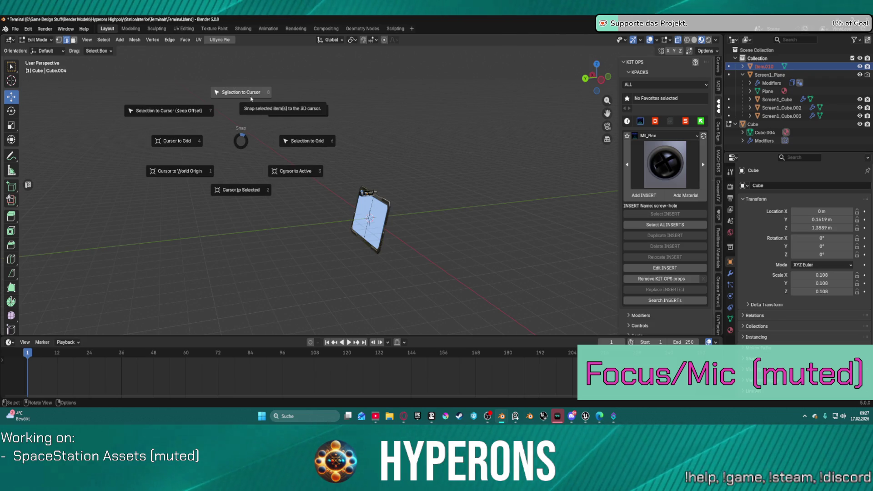
click(251, 99)
mouse_move(249, 93)
middle_down()
mouse_move(357, 189)
mouse_move(345, 230)
mouse_move(368, 233)
mouse_move(376, 221)
mouse_move(359, 239)
middle_up()
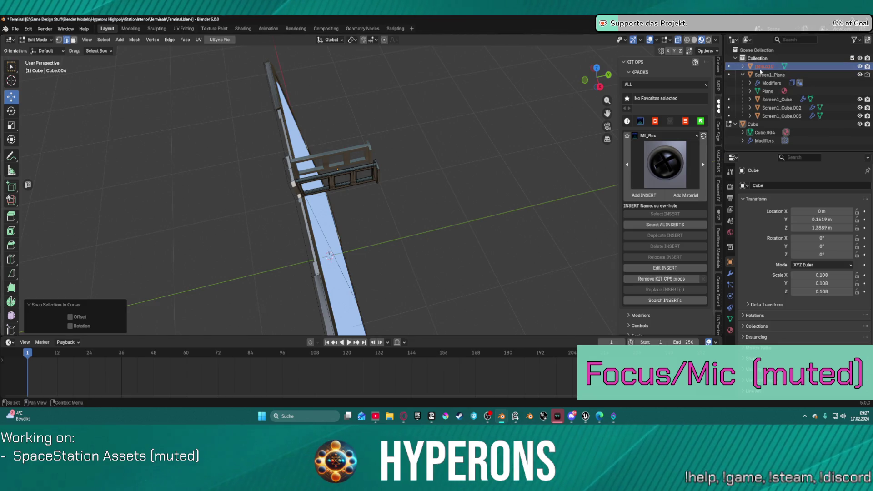
click(515, 141)
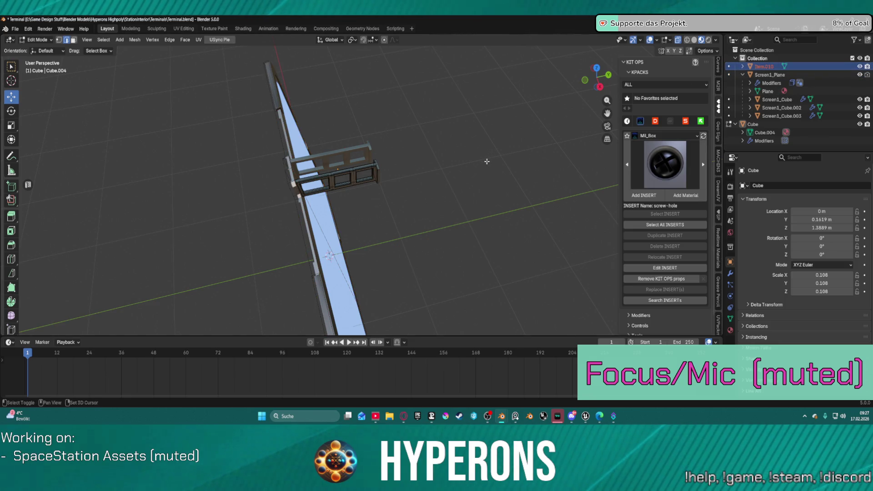
key(shift+s)
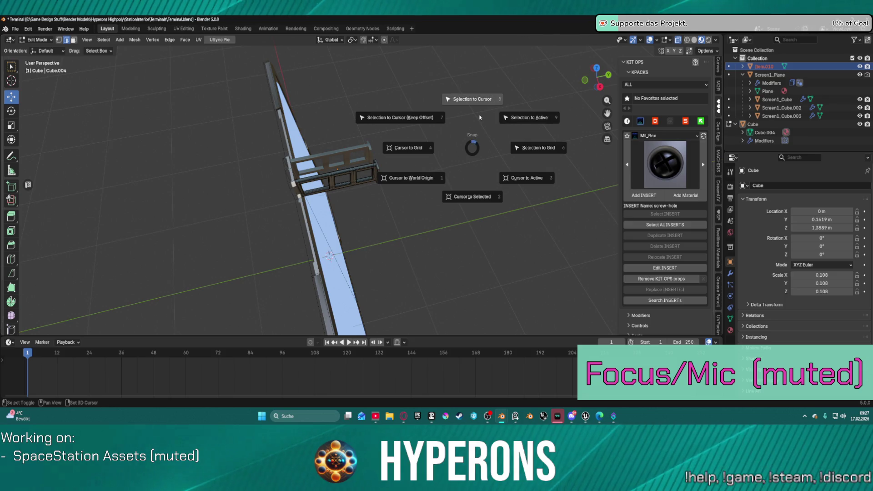
click(472, 107)
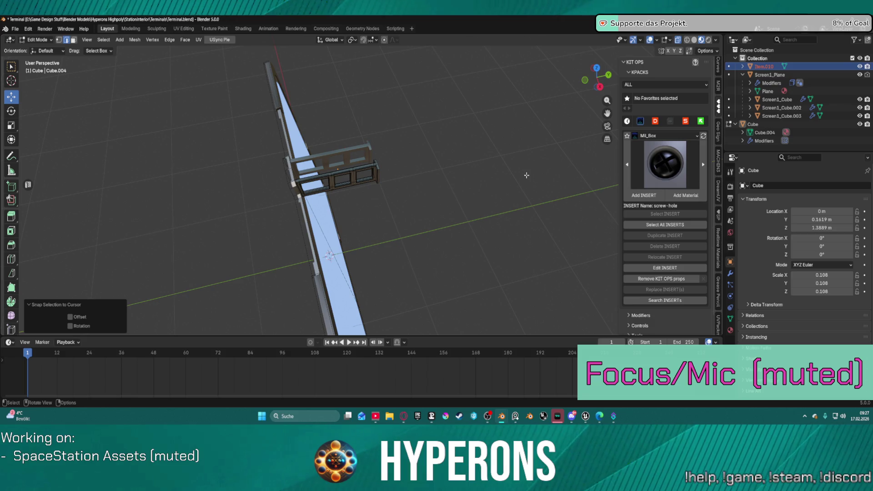
Switch from Edit Mode to Object Mode and select the pasted Item.010.
mouse_move(526, 175)
middle_down()
mouse_move(370, 186)
mouse_move(468, 142)
mouse_move(589, 152)
mouse_move(727, 57)
middle_up()
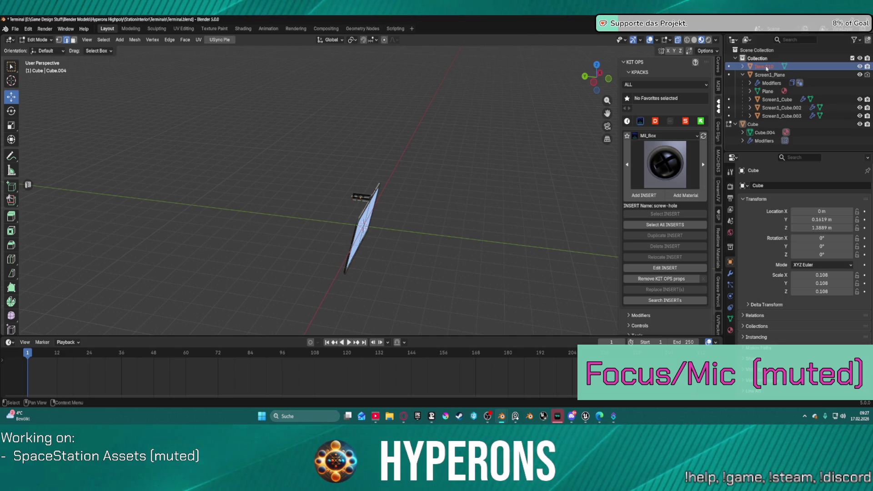
mouse_move(386, 200)
middle_down()
mouse_move(455, 204)
mouse_move(454, 227)
mouse_move(419, 298)
mouse_move(257, 197)
middle_up()
scroll(466, 204, up, 6)
scroll(257, 197, down, 6)
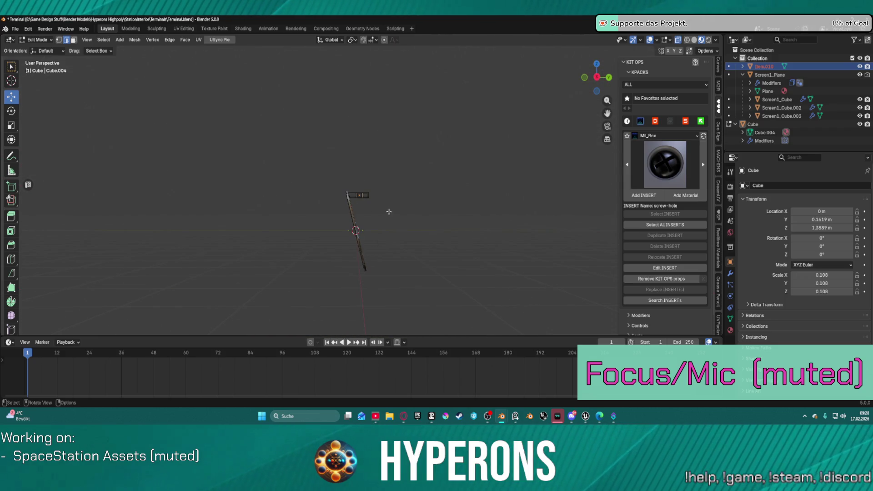
mouse_move(379, 216)
middle_down()
mouse_move(114, 203)
mouse_move(214, 239)
mouse_move(312, 234)
mouse_move(419, 204)
mouse_move(526, 195)
middle_up()
key(ctrl+Tab)
click(348, 208)
click(763, 67)
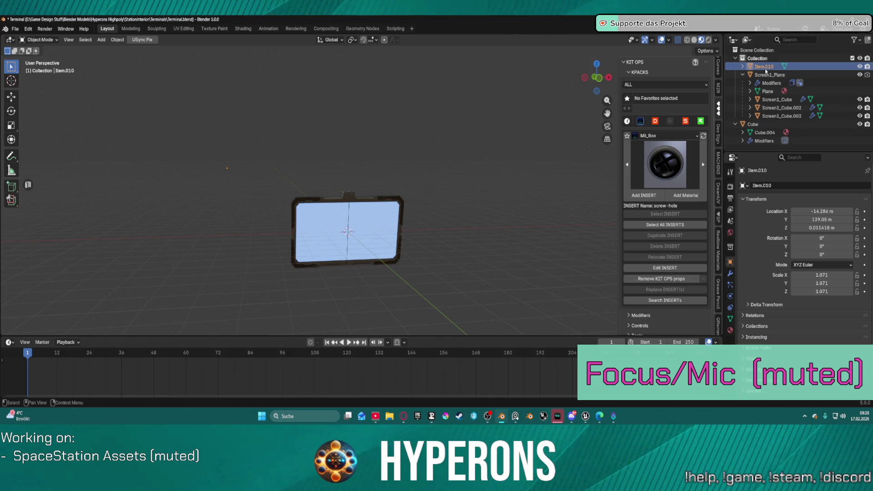
Delete Item.010, paste it again, and snap it to the 3D cursor at 0, 0, 0.
key(Delete)
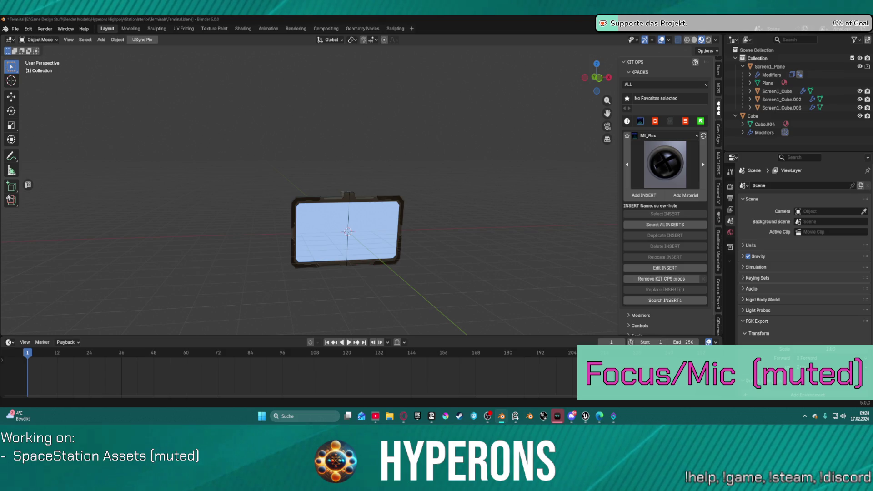
middle_drag(318, 100, 424, 80)
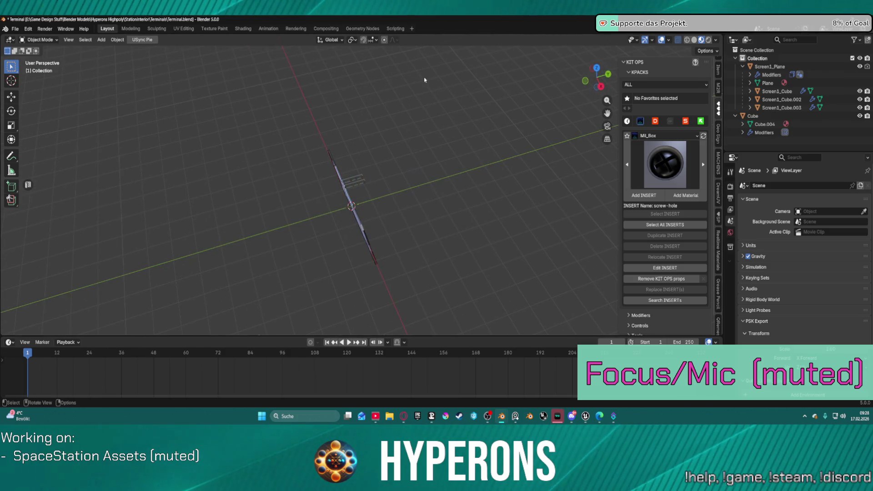
key(ctrl+v)
mouse_move(373, 128)
middle_down()
mouse_move(353, 86)
mouse_move(189, 97)
mouse_move(230, 103)
mouse_move(242, 123)
middle_up()
scroll(244, 125, down, 5)
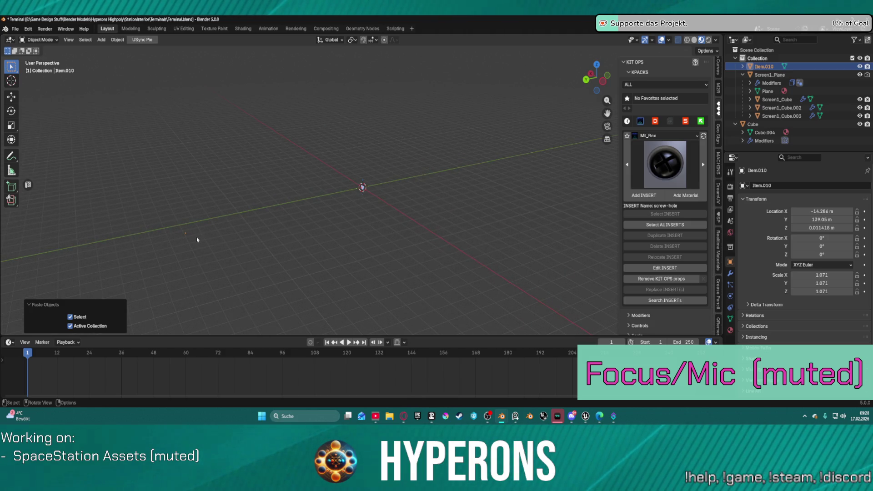
key(shift+s)
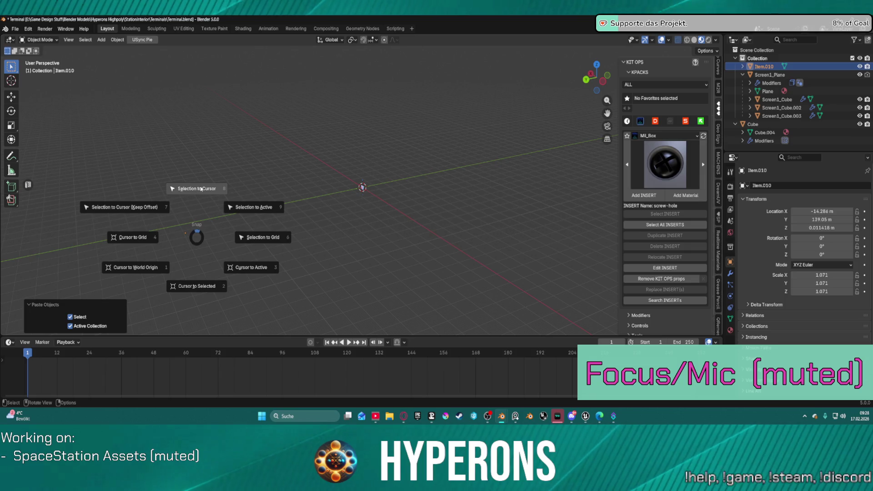
click(201, 188)
scroll(405, 261, up, 6)
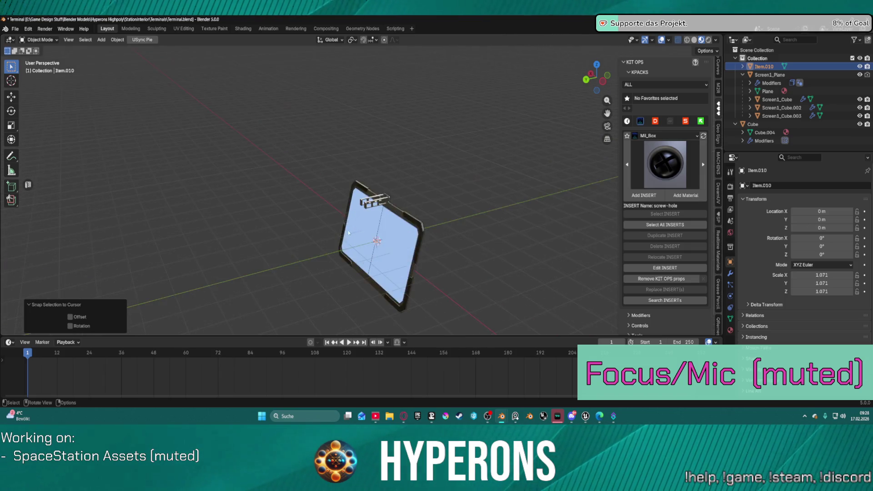
middle_drag(405, 261, 359, 300)
scroll(358, 300, up, 3)
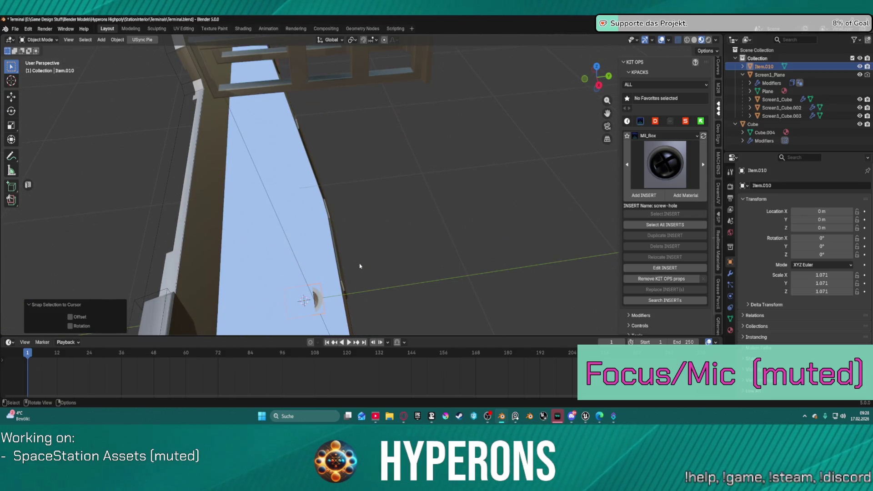
Move the insert toward the frame and stand it upright with a 90° X rotation.
key(g)
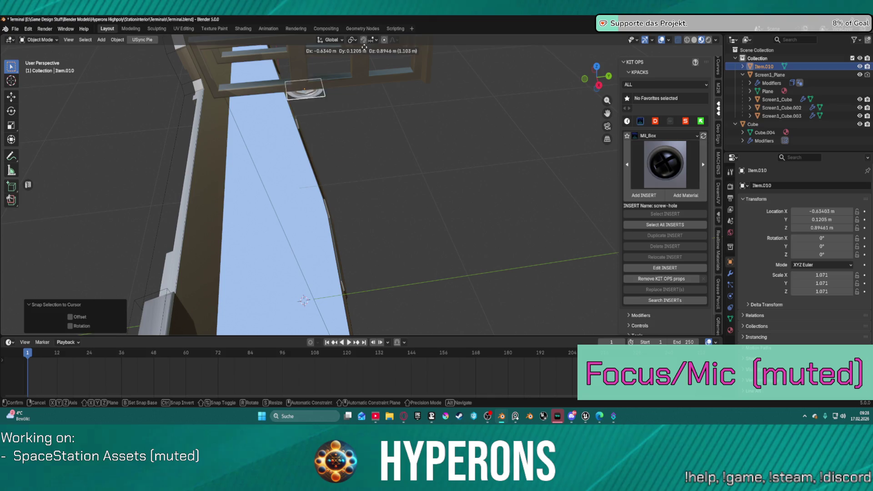
click(370, 74)
mouse_move(370, 74)
middle_down()
mouse_move(340, 77)
mouse_move(364, 204)
mouse_move(215, 233)
mouse_move(290, 261)
mouse_move(201, 258)
middle_up()
key(r)
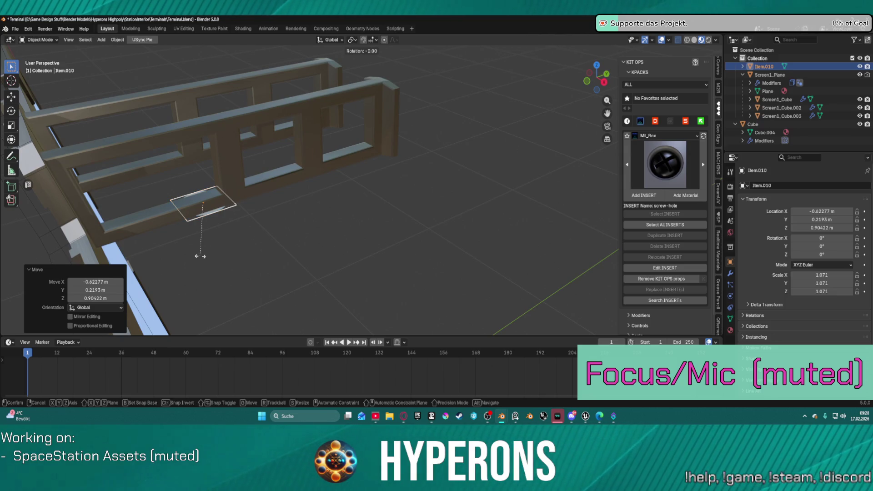
key(r)
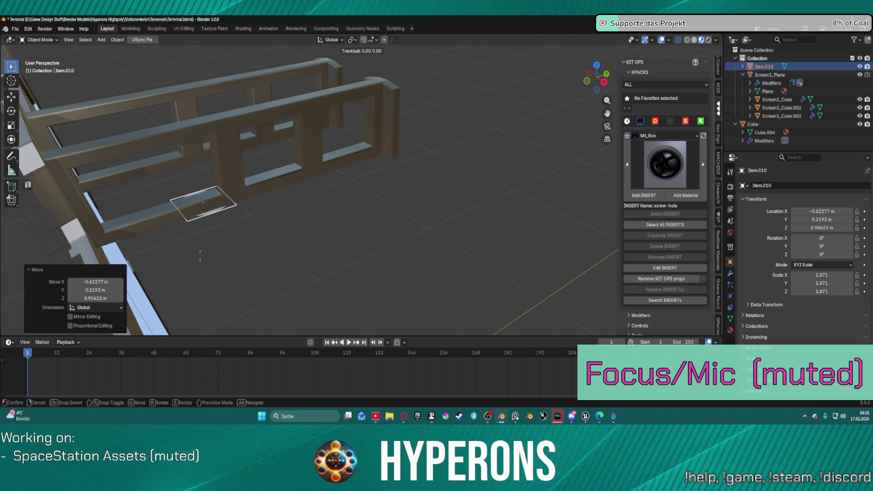
text(x90)
key(Return)
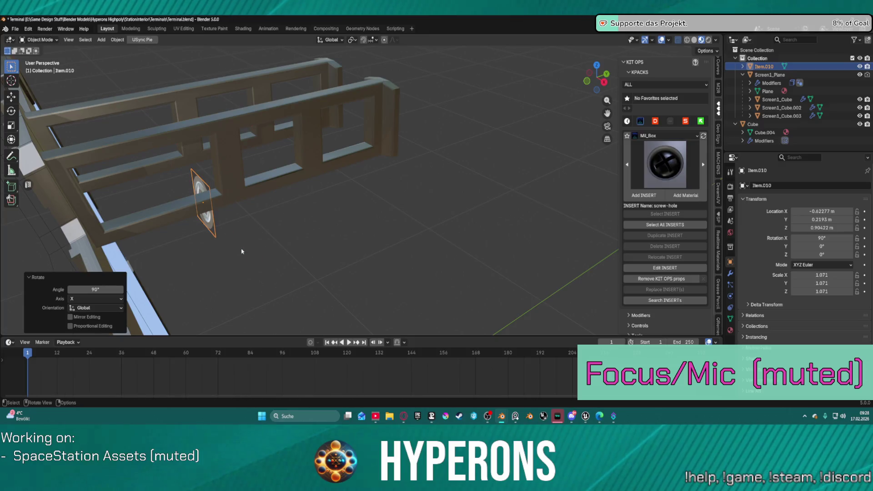
Shrink the insert to about 0.27 scale and set it atop the bracket's right post.
key(g)
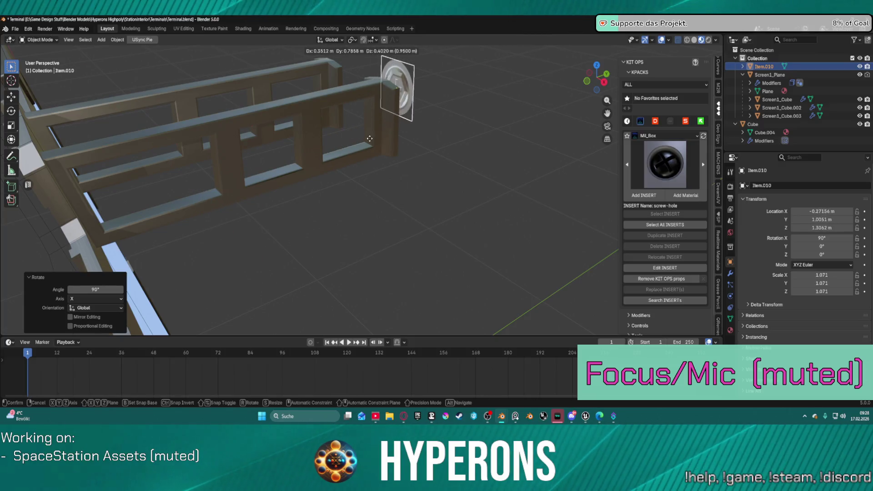
click(404, 155)
mouse_move(405, 154)
middle_down()
mouse_move(237, 175)
mouse_move(339, 179)
middle_up()
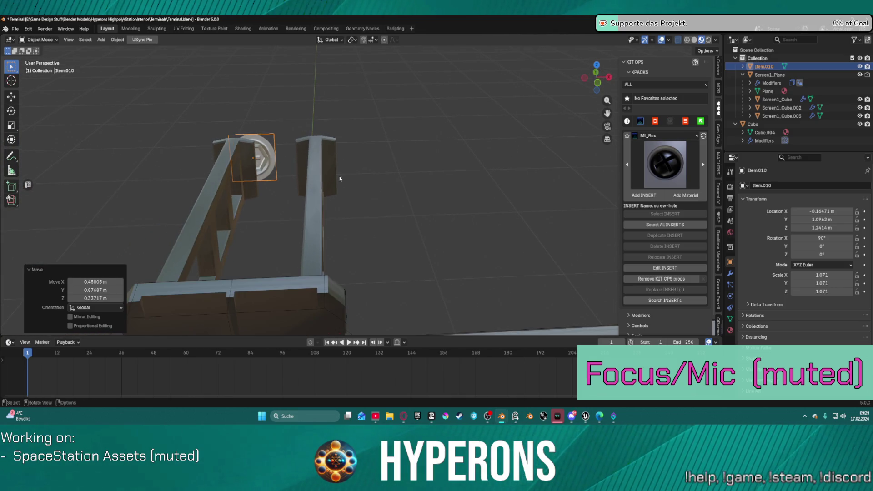
key(s)
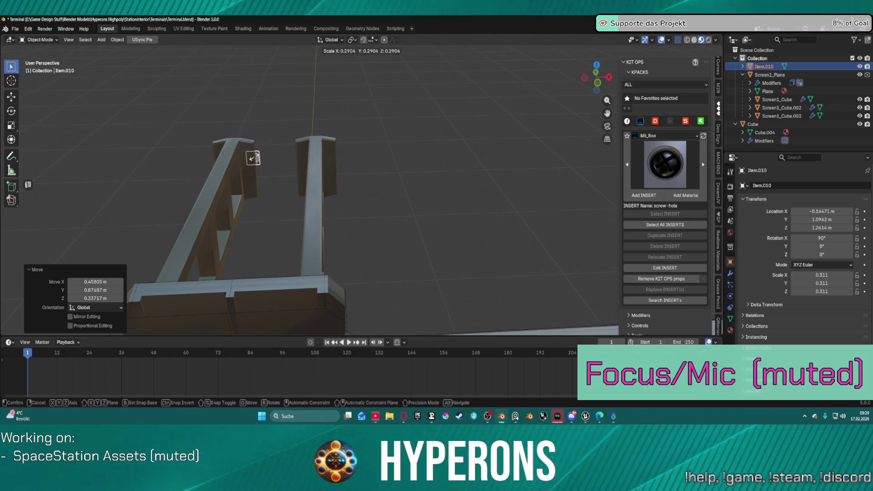
click(253, 157)
key(g)
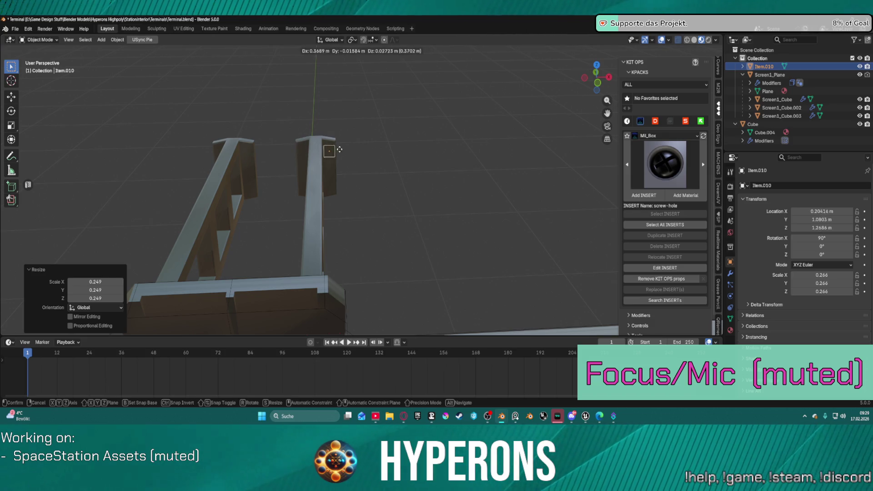
click(338, 147)
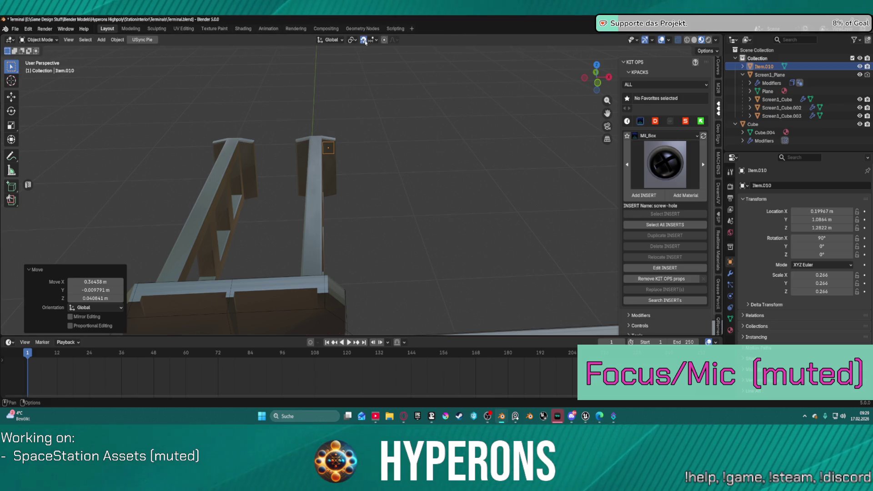
Switch snapping to Face Project and move the insert onto the end post's face.
key(g)
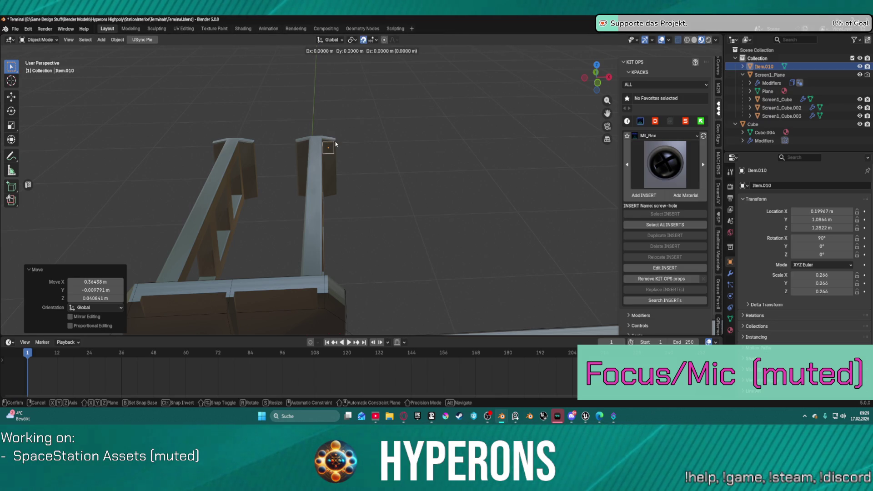
key(Escape)
click(372, 40)
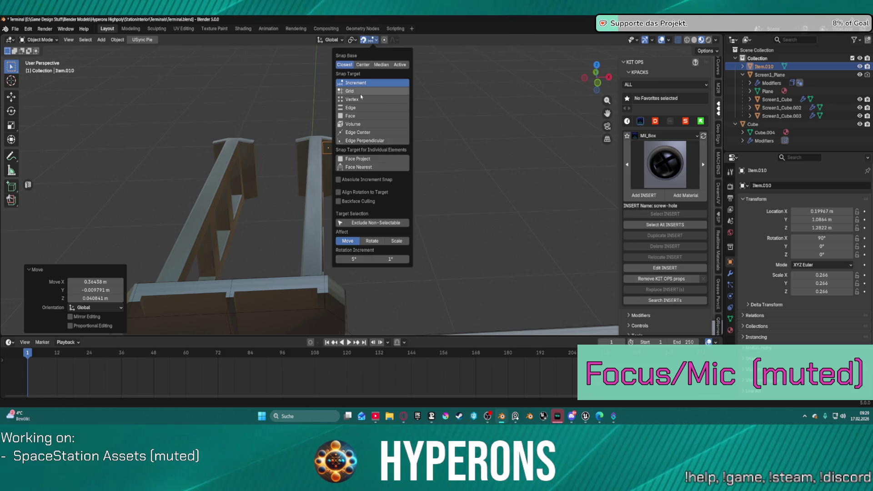
click(357, 116)
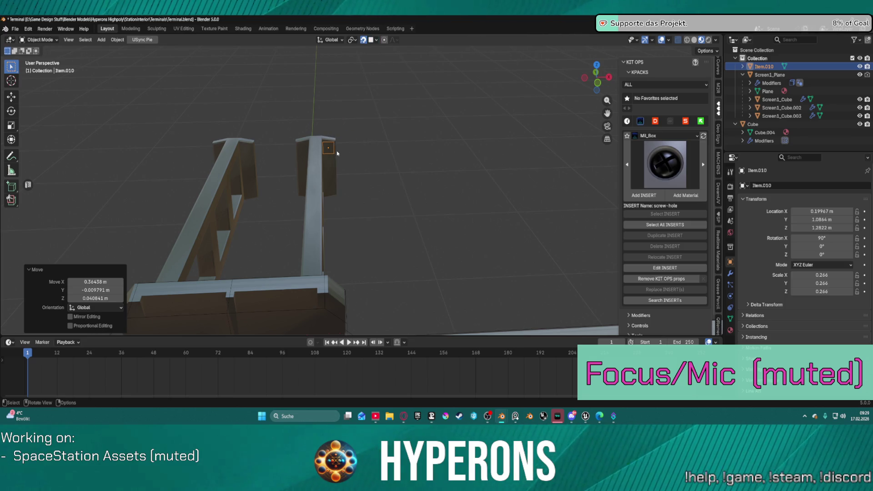
key(g)
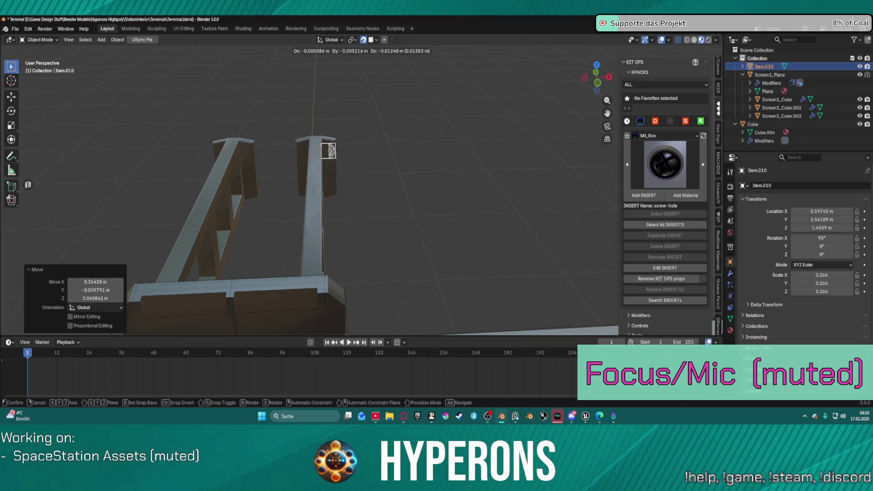
click(331, 150)
Set snapping to use the insert's center instead of the closest point.
click(375, 41)
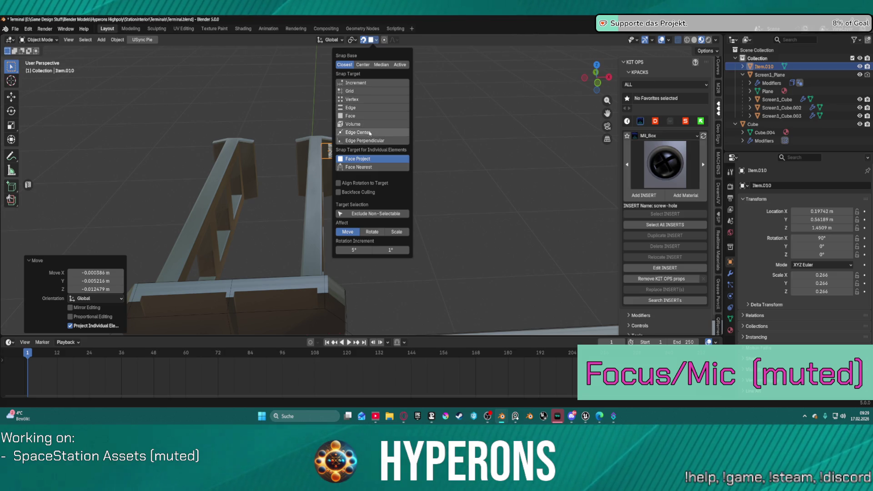
click(367, 67)
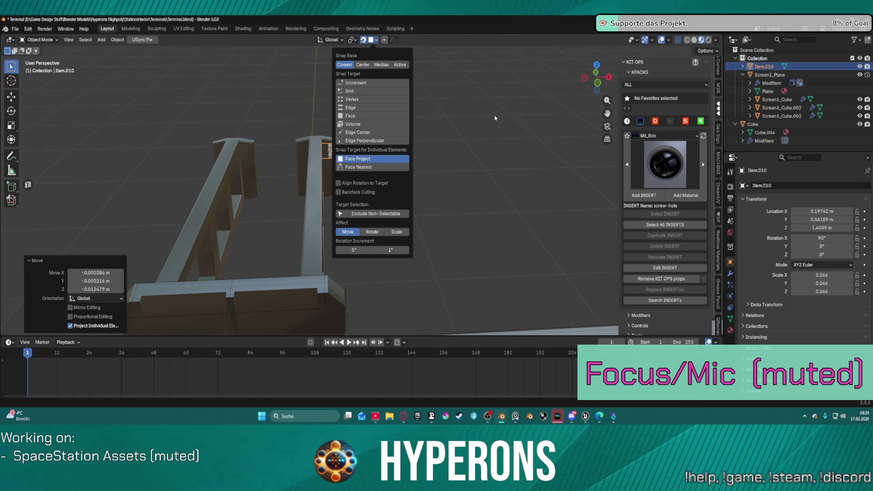
mouse_move(365, 130)
middle_down()
mouse_move(320, 91)
mouse_move(336, 116)
mouse_move(376, 136)
mouse_move(543, 155)
mouse_move(526, 127)
middle_up()
scroll(543, 155, down, 3)
Shrink the insert to 0.162 scale and slide it along global Y.
scroll(526, 128, up, 5)
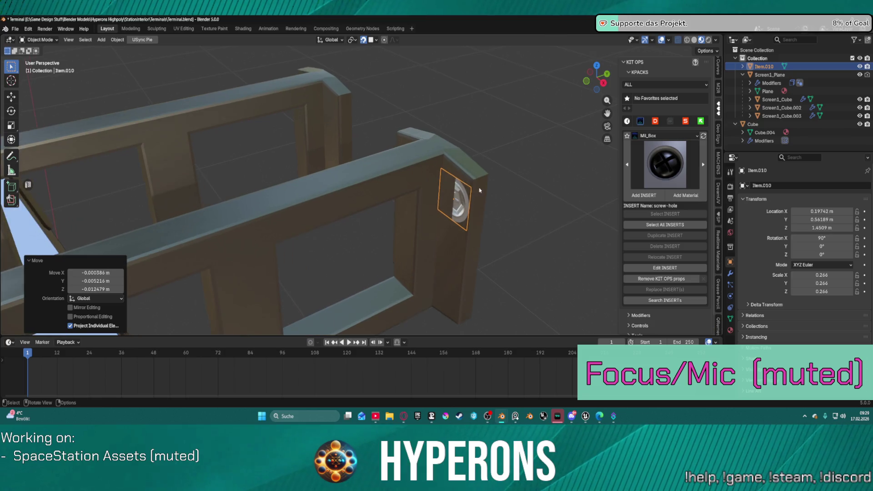
key(s)
click(491, 204)
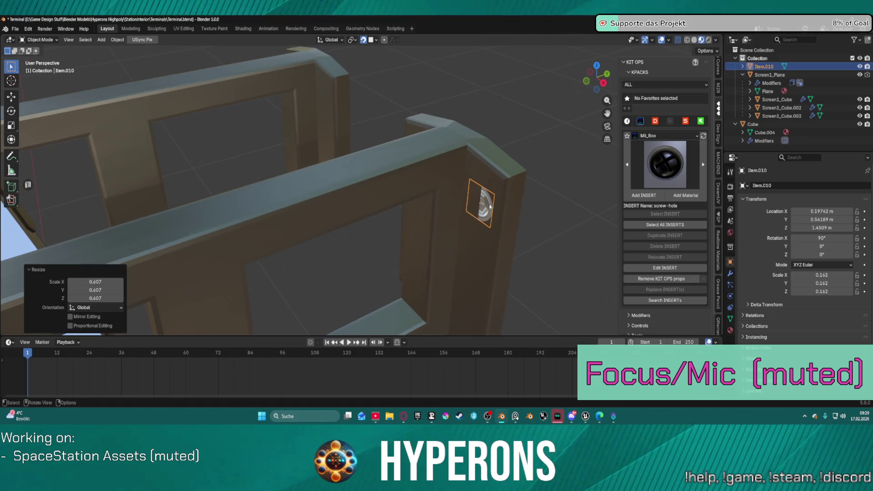
key(g)
key(z)
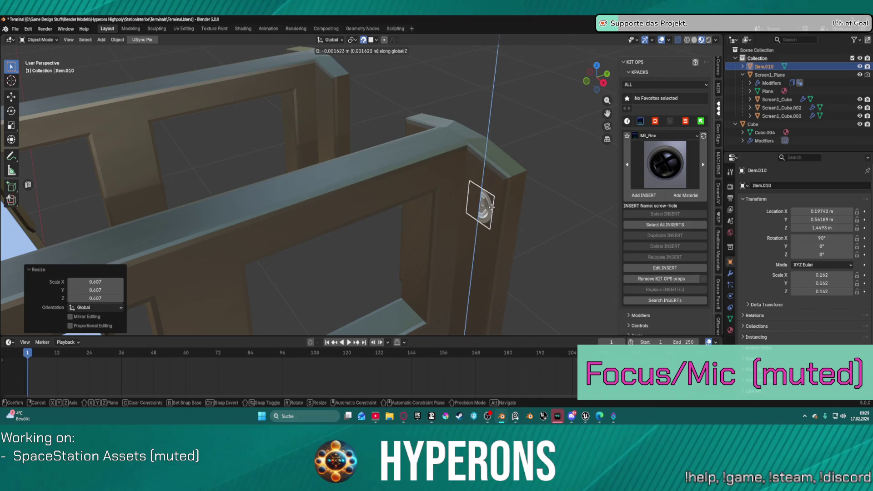
key(x)
key(y)
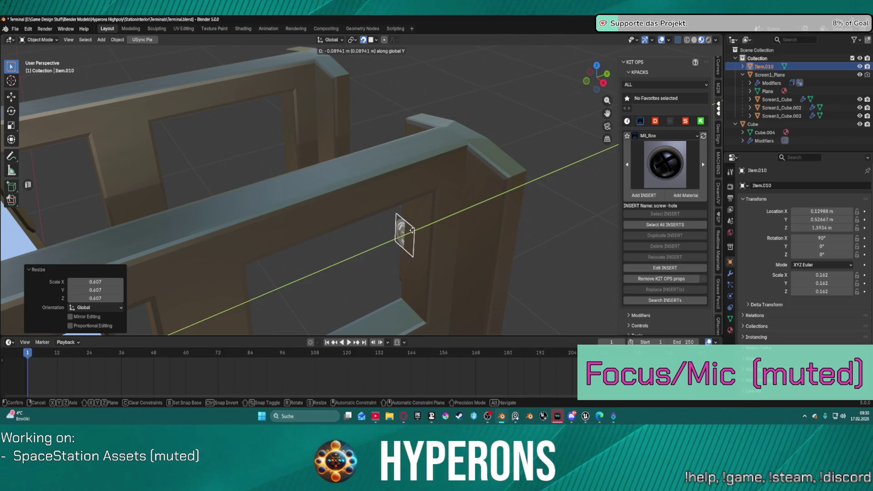
click(509, 182)
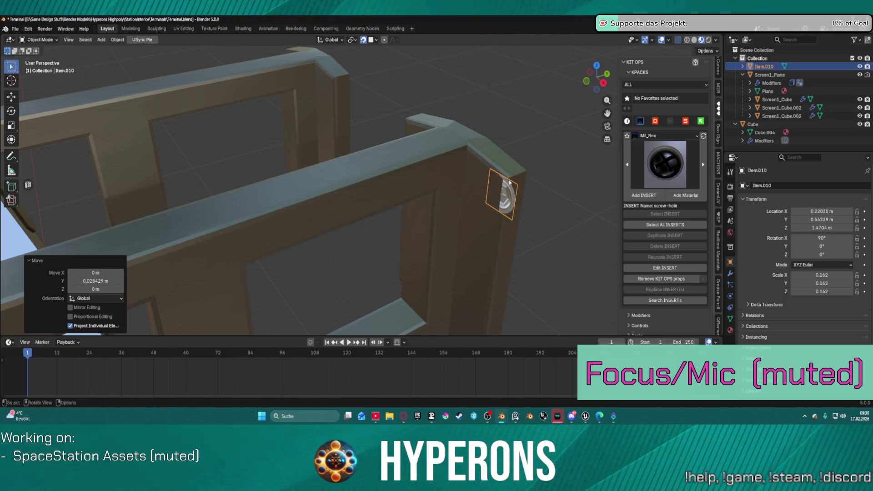
Nudge the insert along X and then Y to sit near the post's top.
key(g)
key(x)
click(514, 206)
key(g)
key(x)
key(y)
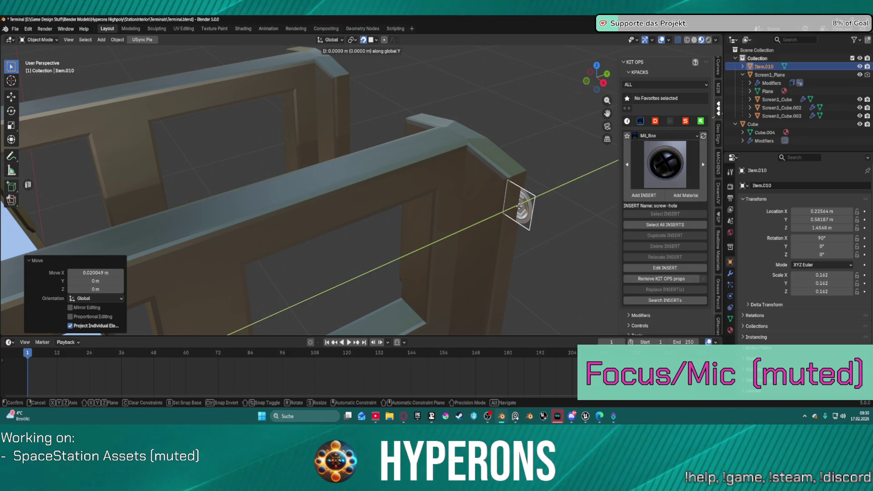
click(491, 219)
middle_drag(491, 218, 539, 216)
right_click(539, 216)
mouse_move(345, 129)
middle_down()
mouse_move(359, 134)
mouse_move(381, 122)
middle_up()
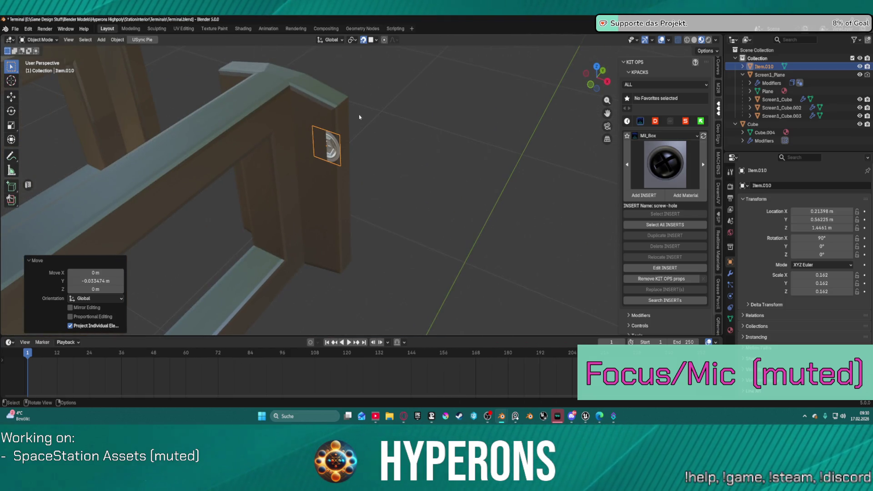
scroll(359, 117, down, 8)
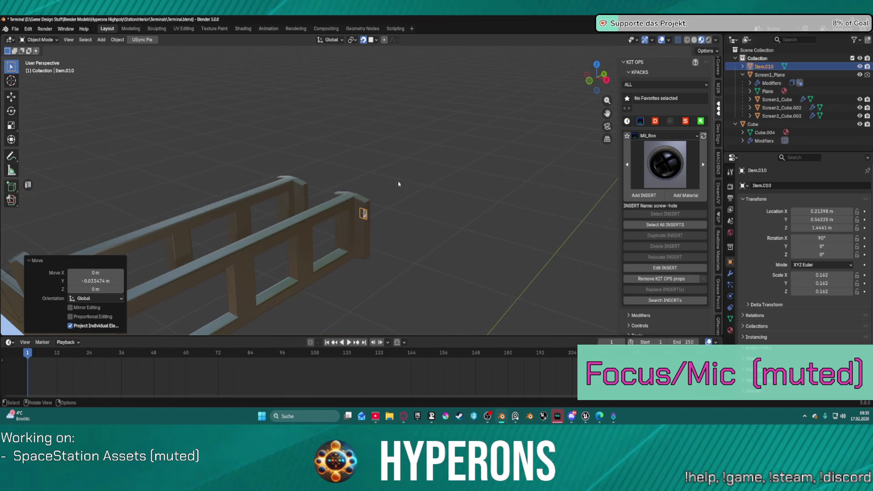
Frame the screw insert in the view and move it along global X.
key(KP_Decimal)
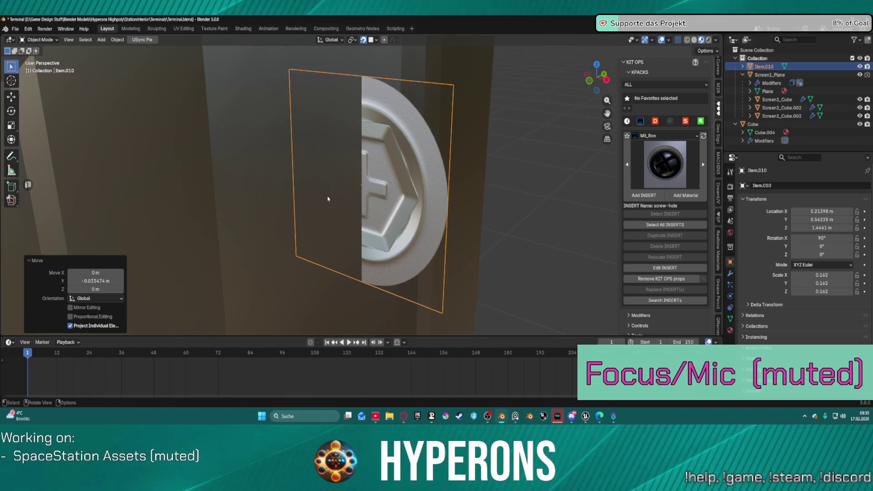
mouse_move(351, 202)
middle_down()
mouse_move(333, 185)
mouse_move(314, 185)
mouse_move(385, 173)
middle_up()
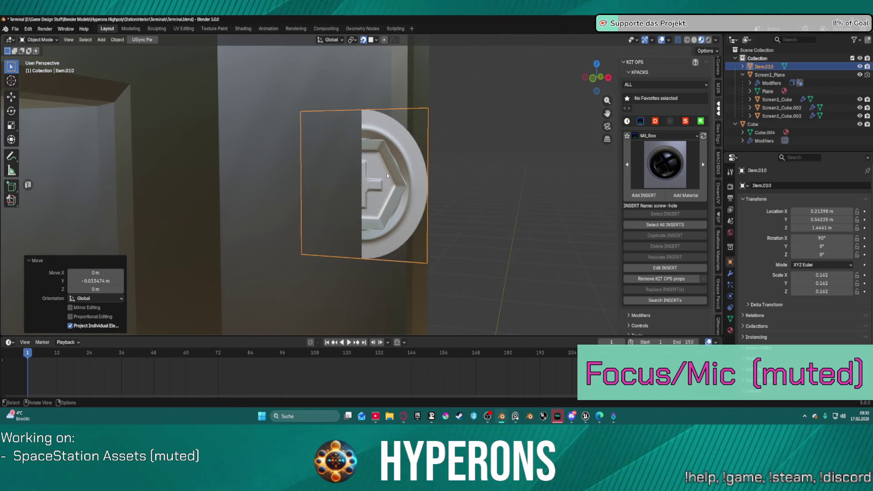
key(g)
key(x)
key(y)
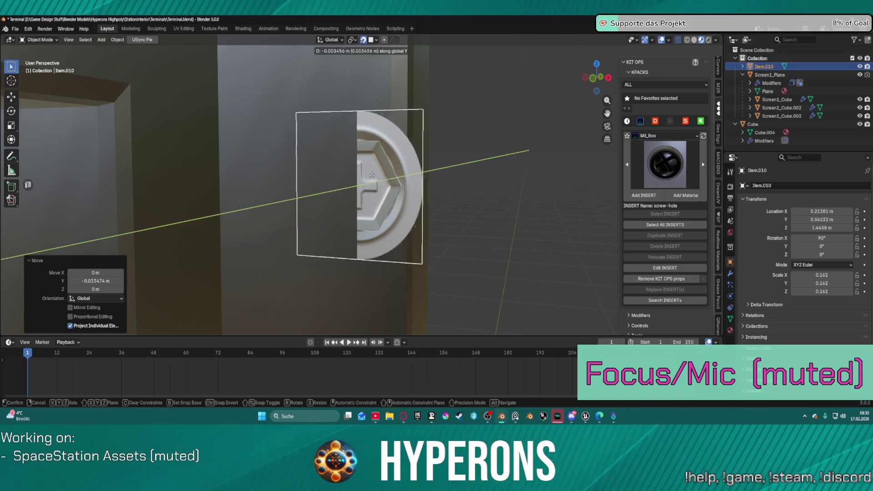
key(x)
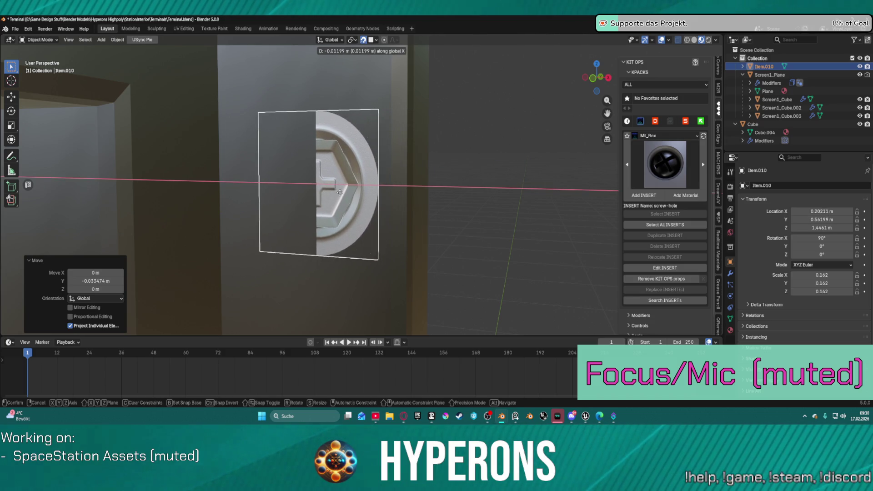
click(339, 192)
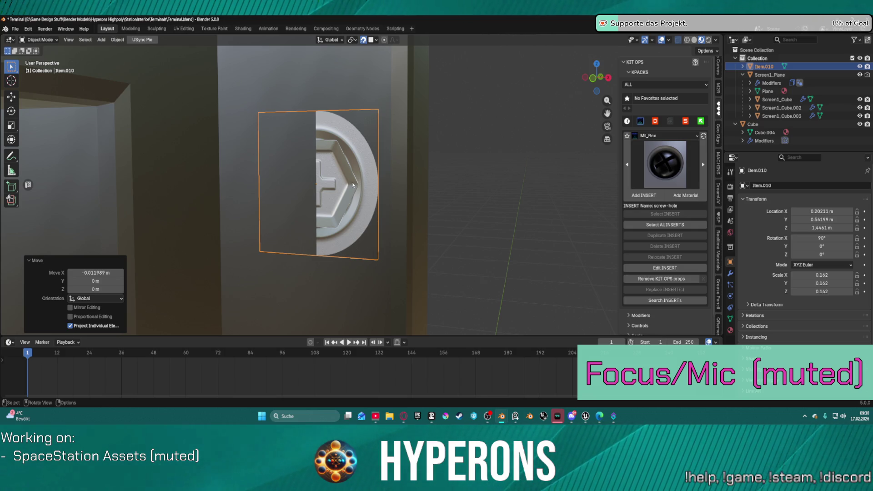
Try a single-axis scale on the insert, then cancel it.
key(s)
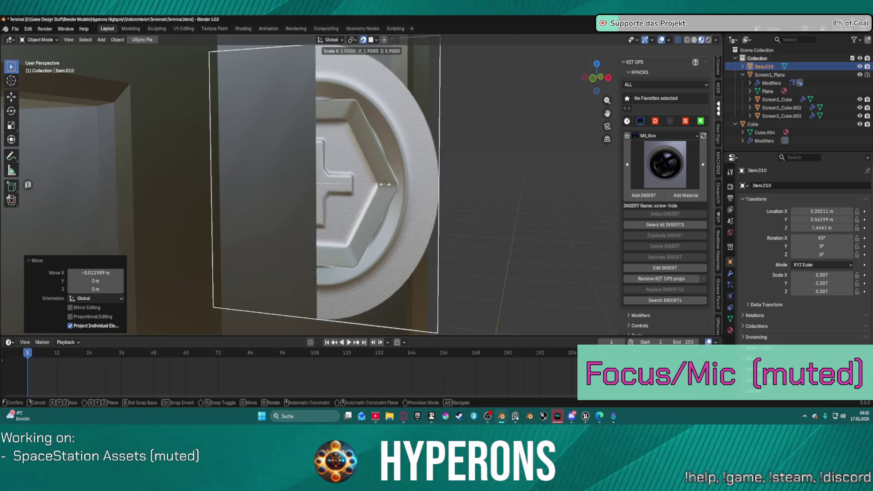
key(y)
key(x)
key(y)
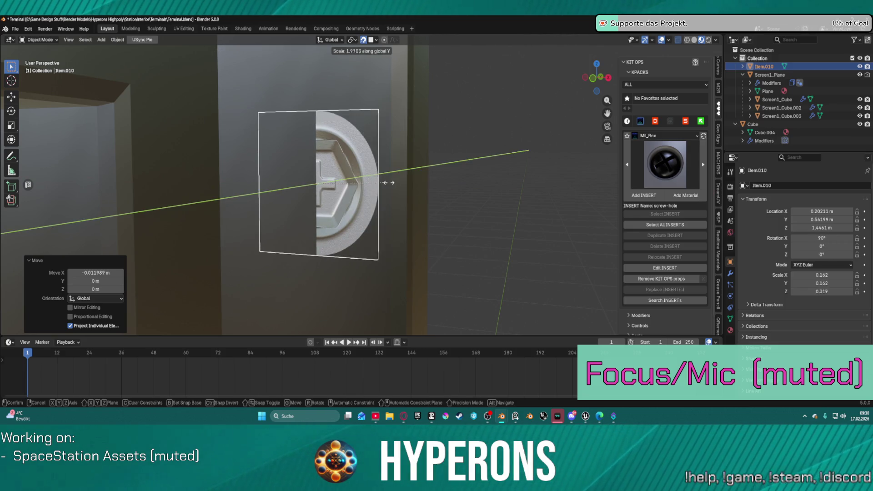
key(Escape)
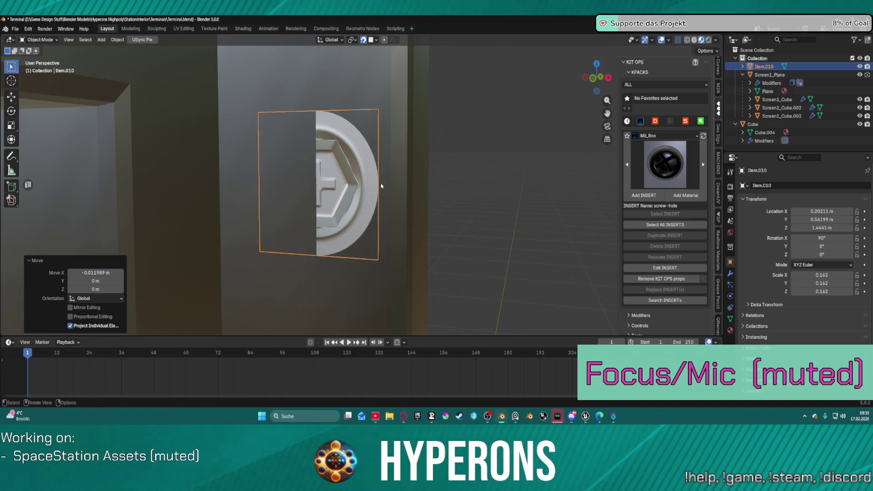
scroll(470, 186, down, 3)
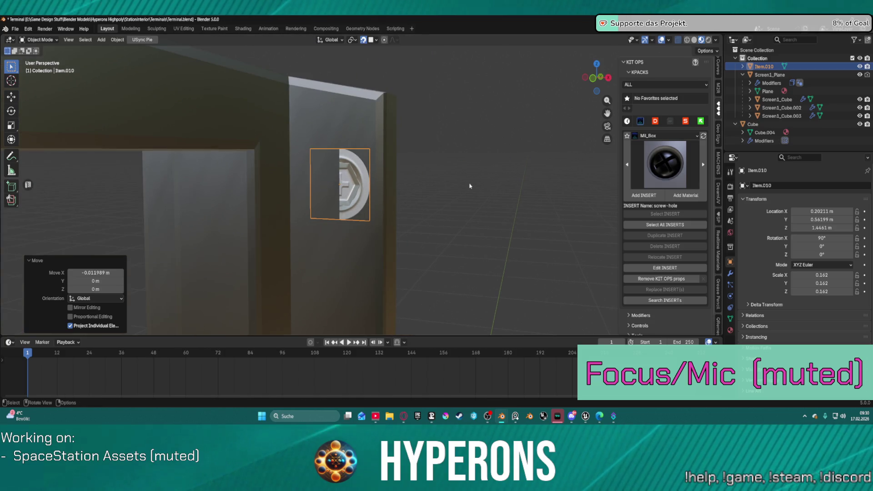
Snap the insert flat onto the post face at 0.197, 0.562, 1.454 m, then select the frame rails.
click(376, 40)
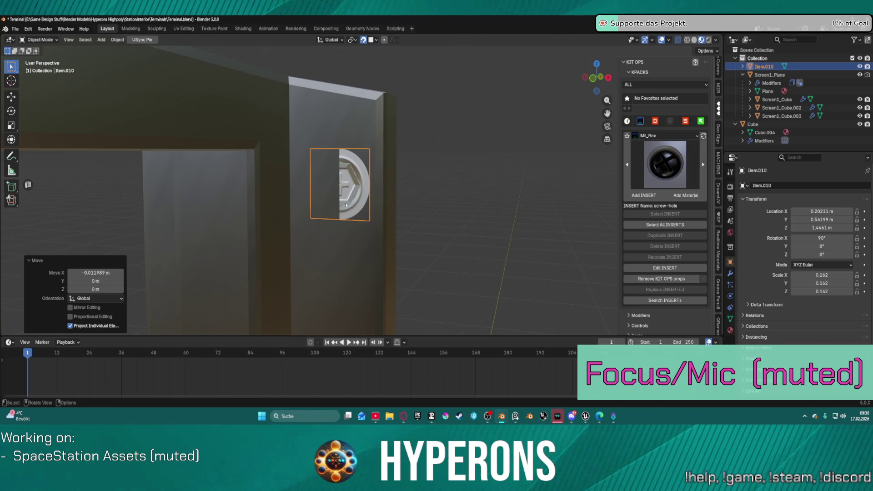
key(g)
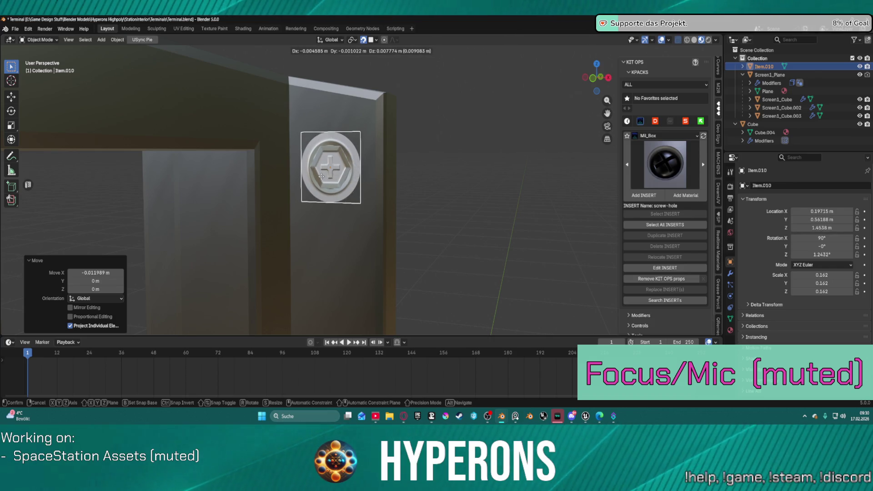
click(322, 179)
scroll(322, 179, down, 6)
mouse_move(438, 185)
middle_down()
mouse_move(429, 179)
mouse_move(469, 214)
mouse_move(363, 195)
mouse_move(387, 209)
mouse_move(318, 204)
mouse_move(233, 215)
mouse_move(376, 166)
mouse_move(357, 162)
mouse_move(349, 189)
middle_up()
scroll(402, 171, up, 6)
scroll(393, 167, down, 3)
scroll(403, 197, down, 5)
scroll(291, 200, up, 6)
click(262, 164)
scroll(262, 163, down, 3)
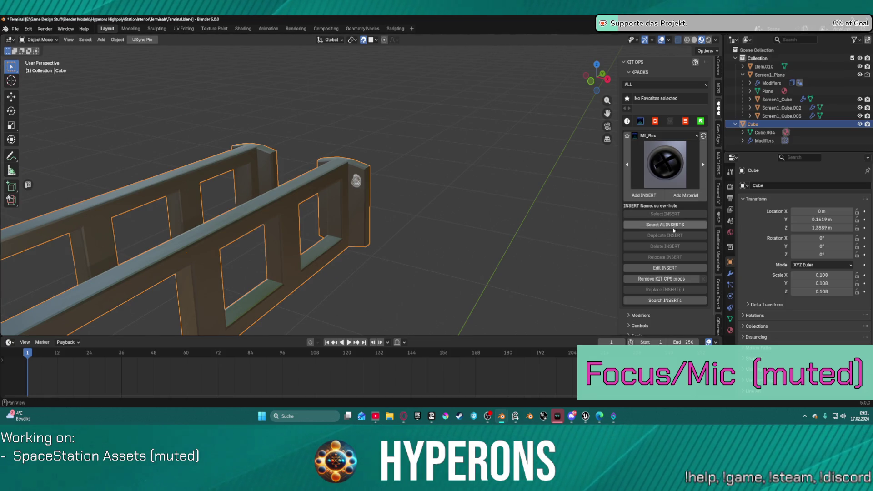
Apply the bracket frame's Mirror modifier from the modifier stack.
click(729, 274)
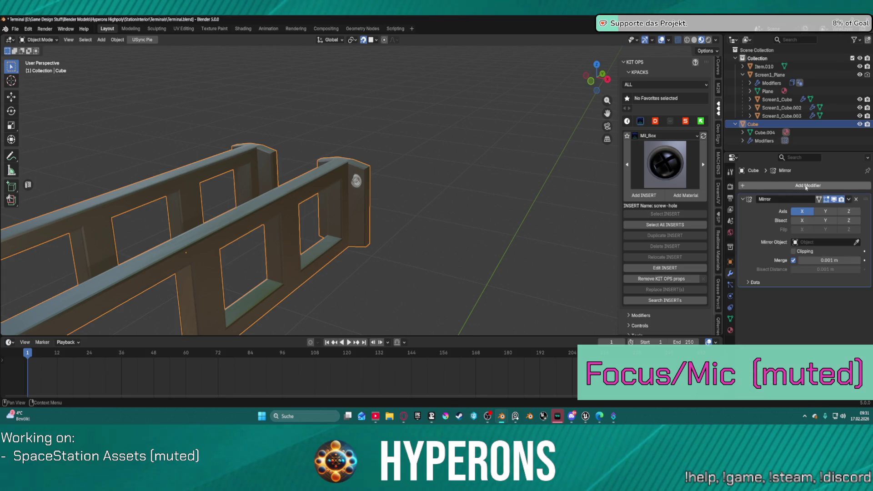
click(849, 199)
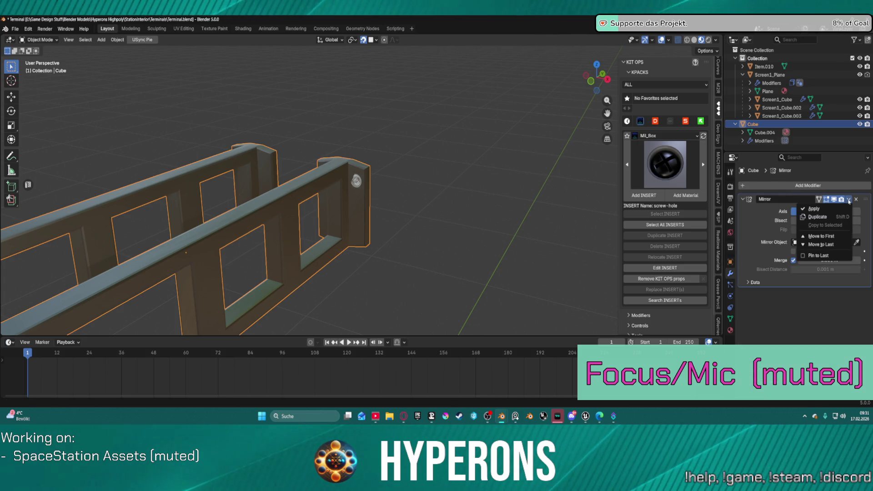
click(813, 209)
scroll(376, 200, up, 2)
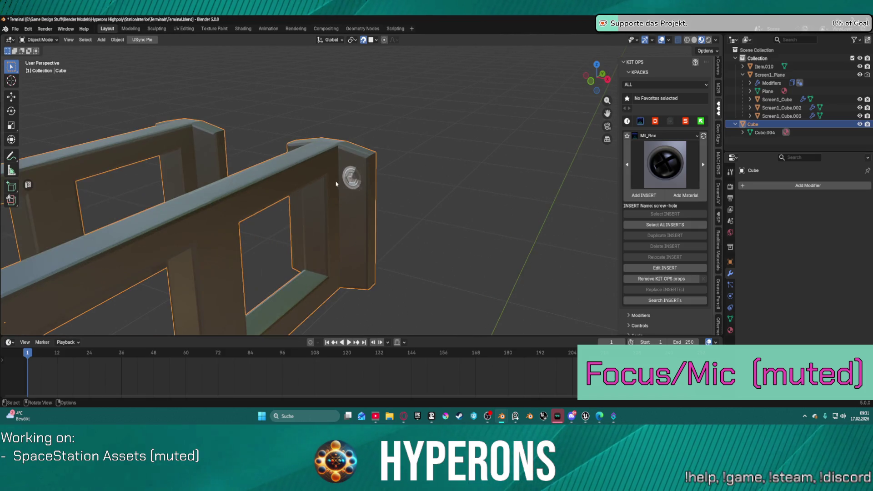
Alternate selecting the screw-hole insert and frame rails to check the seated screw head.
click(353, 178)
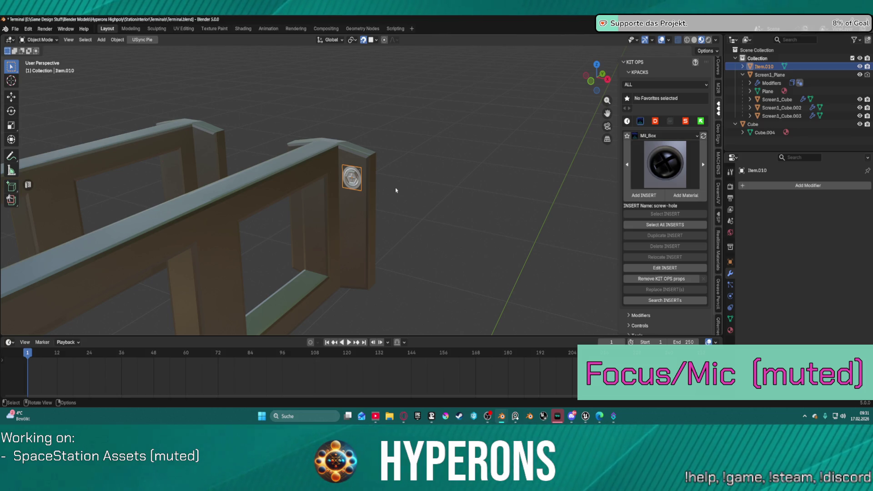
mouse_move(432, 168)
middle_down()
mouse_move(395, 182)
mouse_move(268, 175)
middle_up()
click(432, 168)
mouse_move(432, 168)
middle_down()
mouse_move(539, 149)
mouse_move(516, 170)
middle_up()
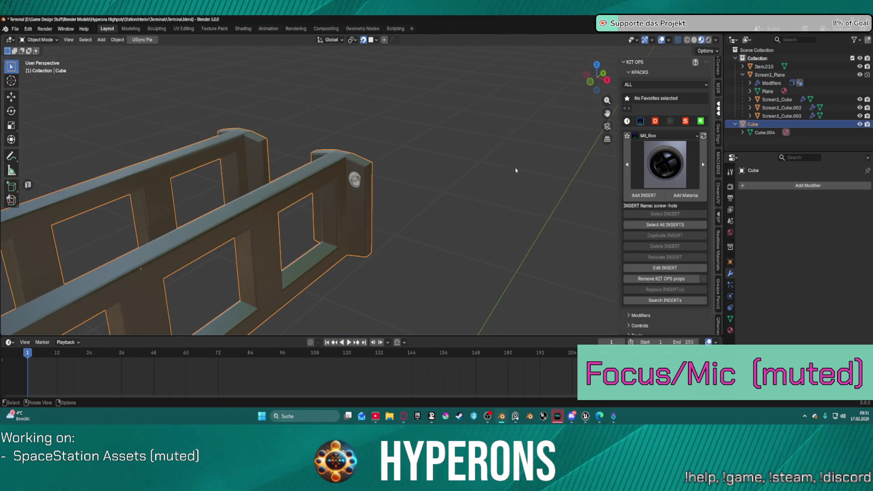
click(352, 180)
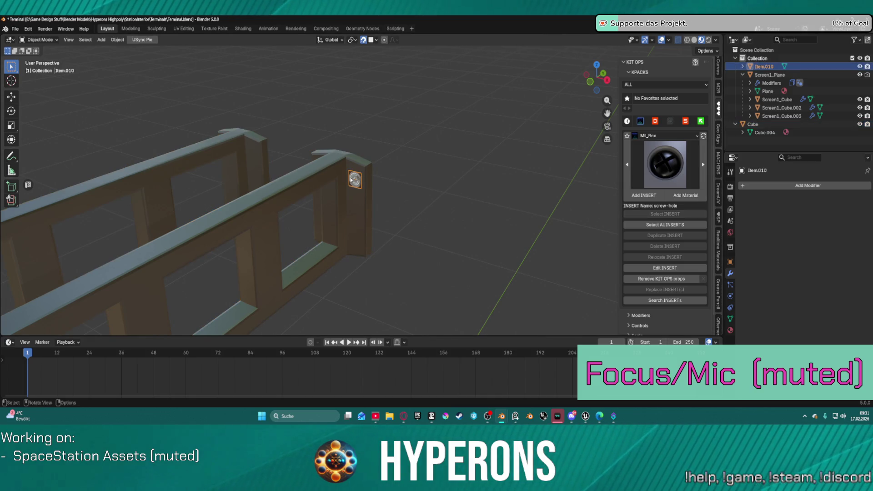
click(325, 179)
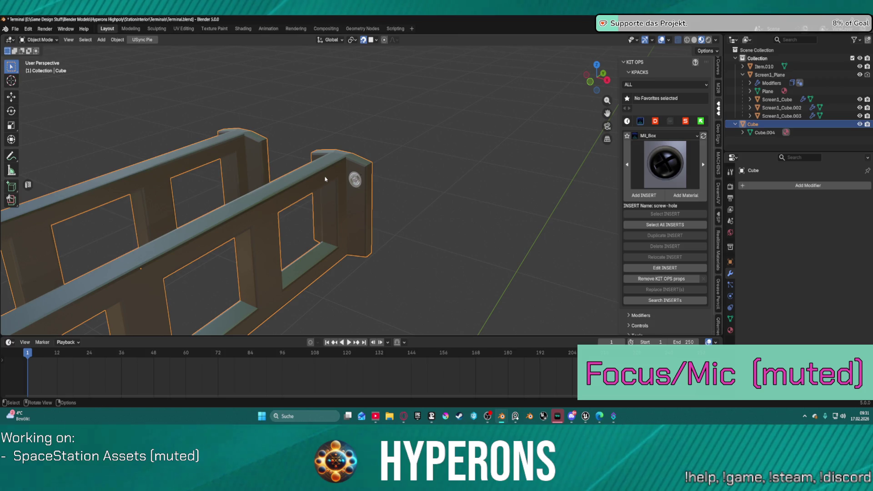
click(357, 181)
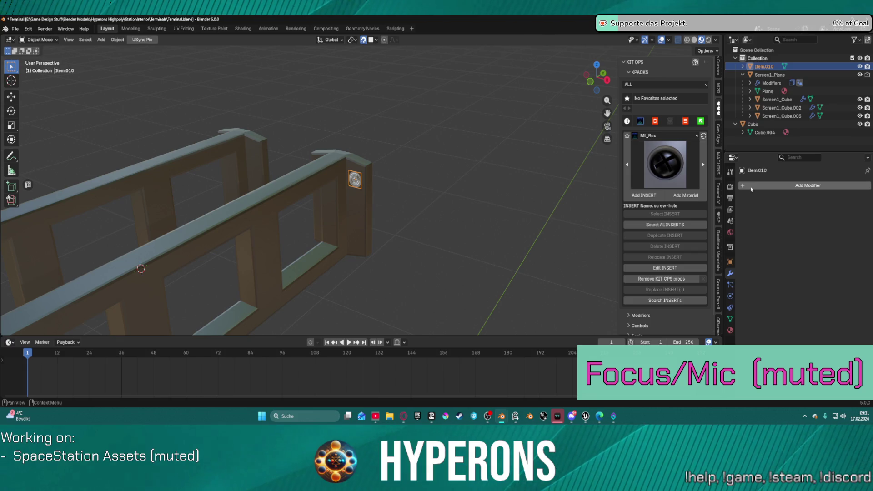
Set Item.010's origin to the 3D cursor.
key(shift+s)
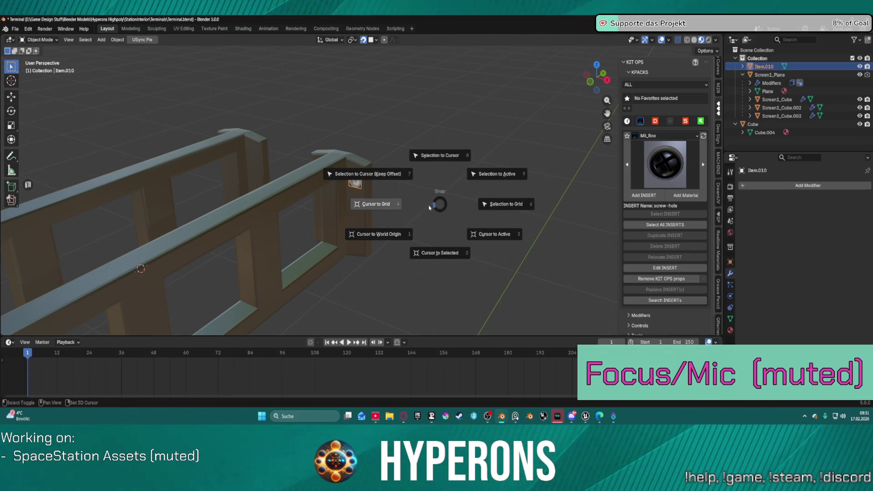
click(429, 208)
key(shift+s)
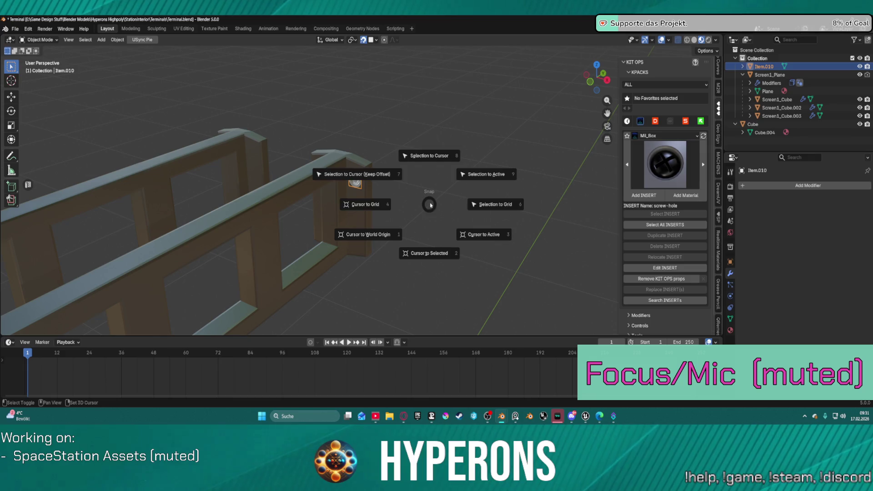
click(430, 206)
right_click(432, 197)
mouse_move(434, 178)
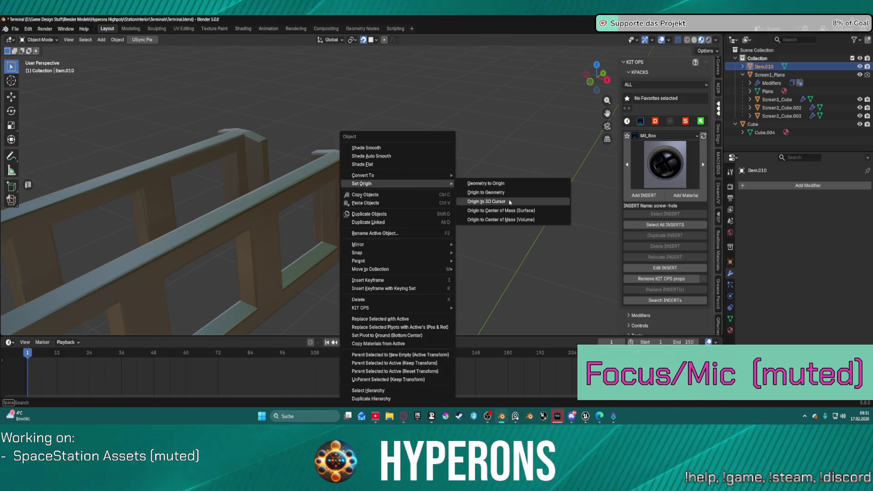
click(510, 202)
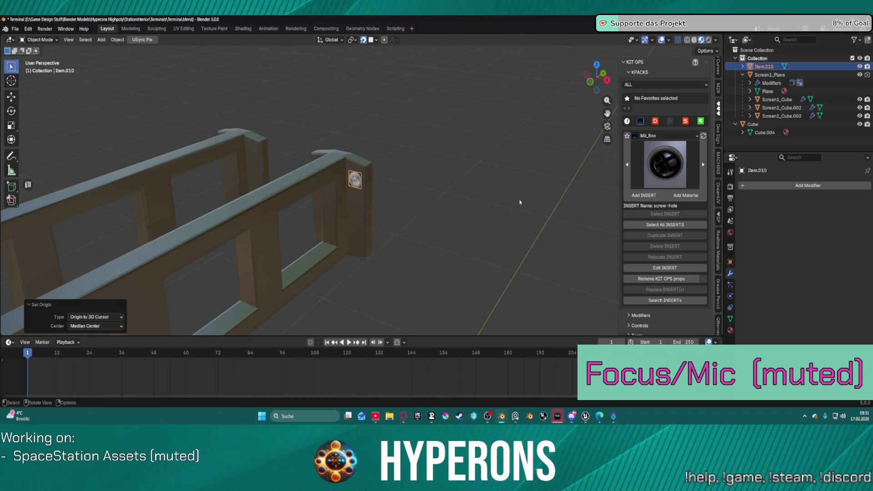
Add an X-axis Mirror modifier to Item.010 so a matching screw appears on the opposite post.
click(801, 184)
mouse_move(782, 210)
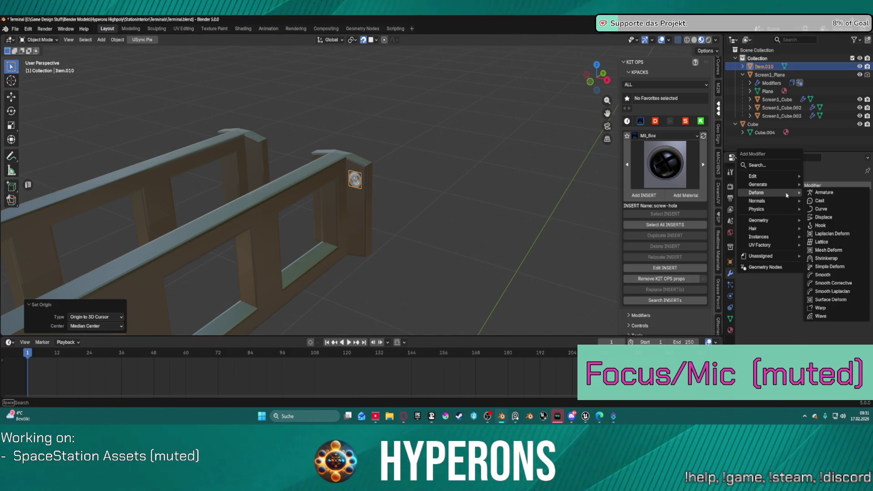
mouse_move(773, 184)
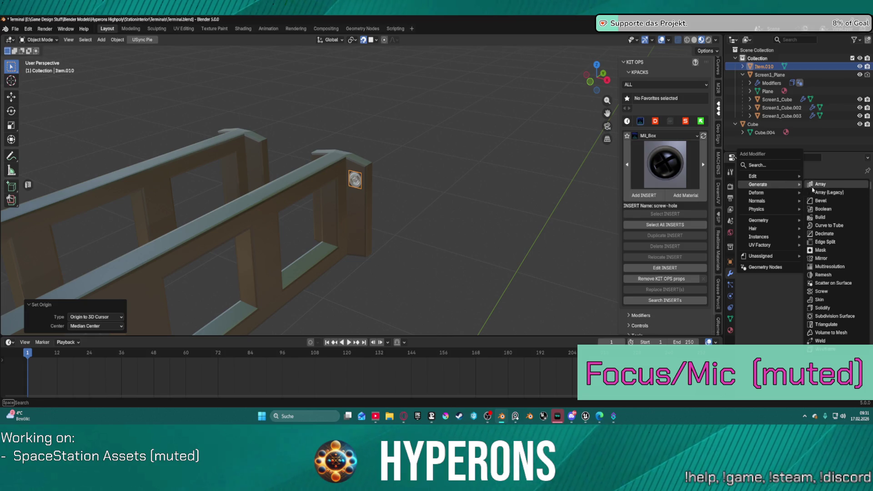
click(831, 260)
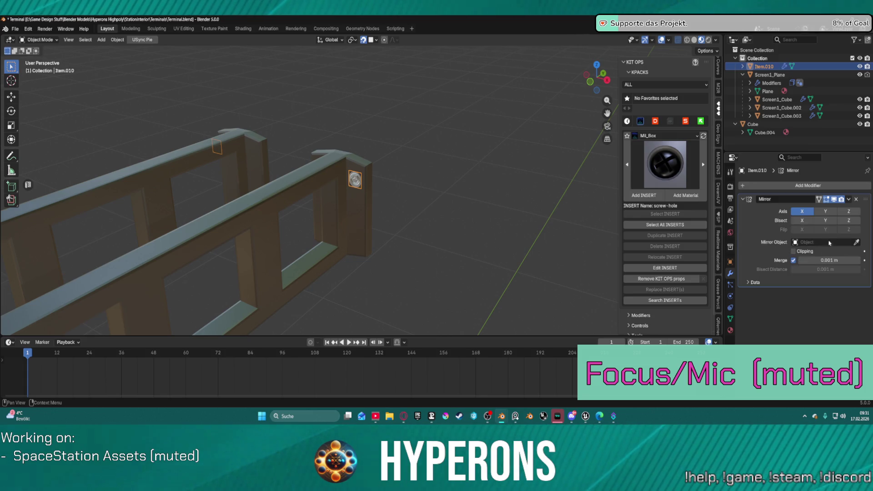
mouse_move(493, 205)
middle_down()
mouse_move(444, 187)
mouse_move(484, 182)
mouse_move(424, 187)
mouse_move(430, 203)
middle_up()
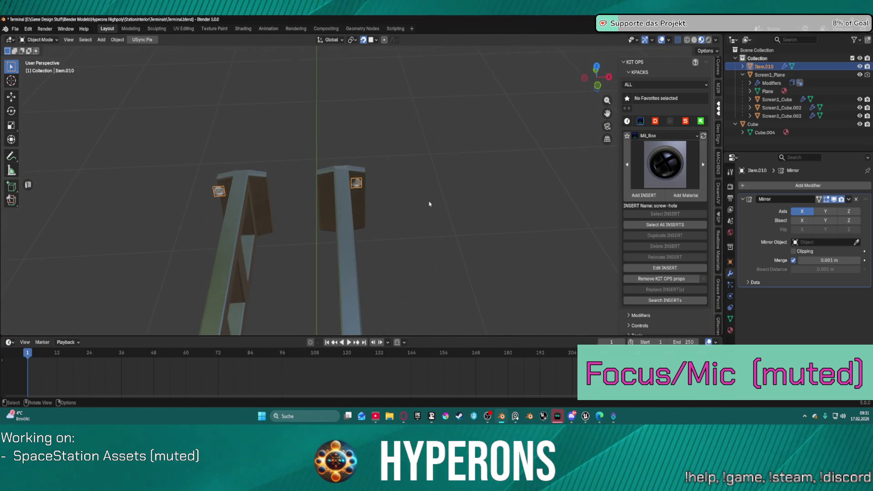
scroll(427, 207, down, 5)
scroll(409, 213, up, 2)
scroll(344, 175, up, 6)
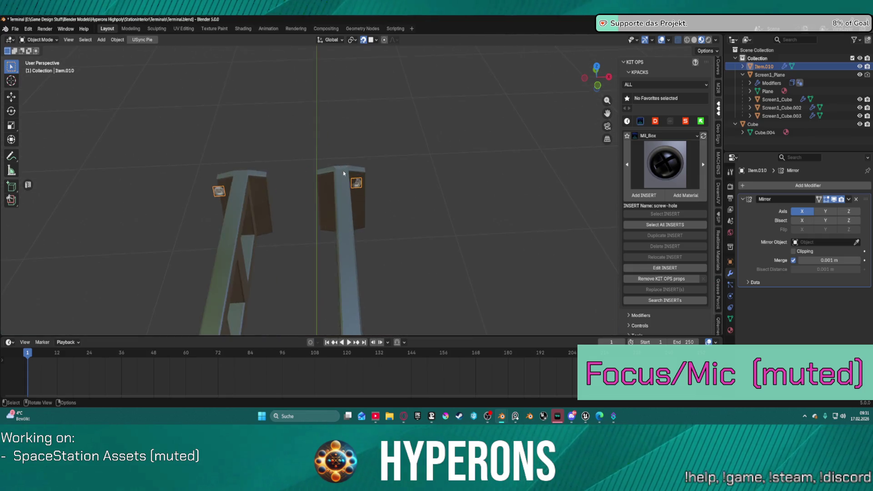
mouse_move(345, 178)
middle_down()
mouse_move(336, 180)
mouse_move(486, 223)
mouse_move(400, 234)
mouse_move(400, 240)
middle_up()
key(KP_1)
scroll(401, 241, up, 3)
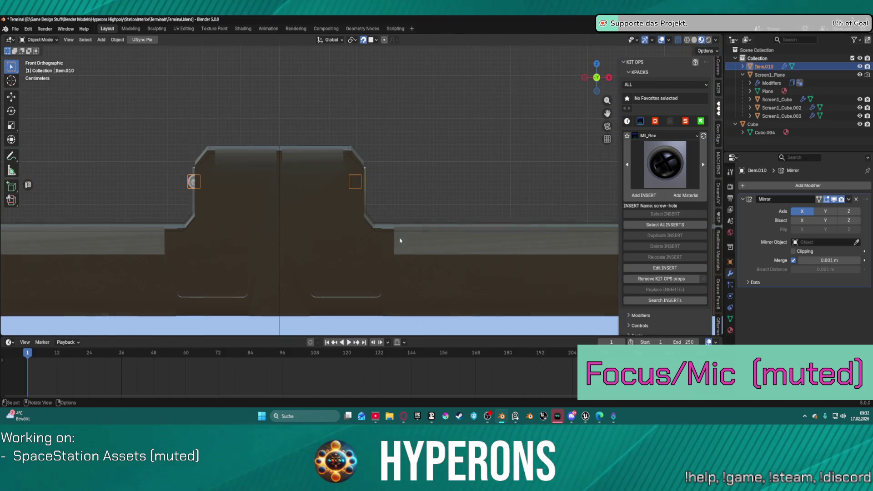
key(KP_5)
key(KP_1)
key(ctrl+KP_3)
key(KP_3)
key(KP_4)
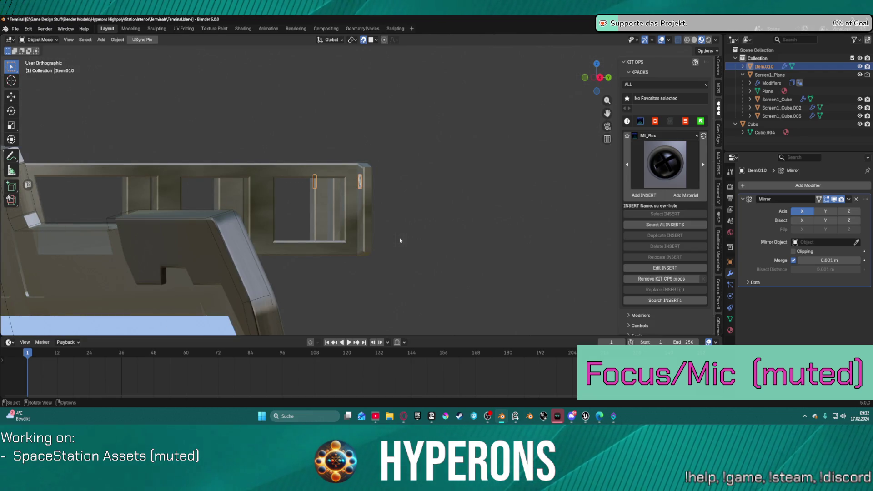
key(KP_3)
key(KP_7)
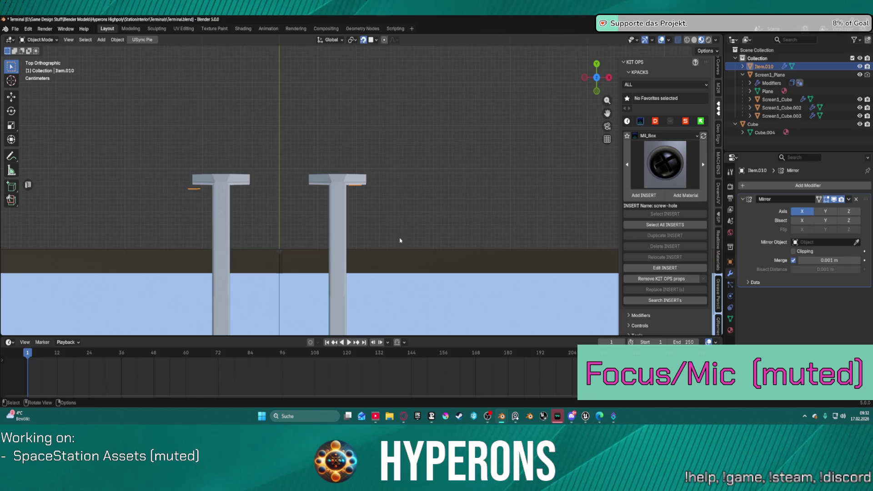
key(ctrl+KP_7)
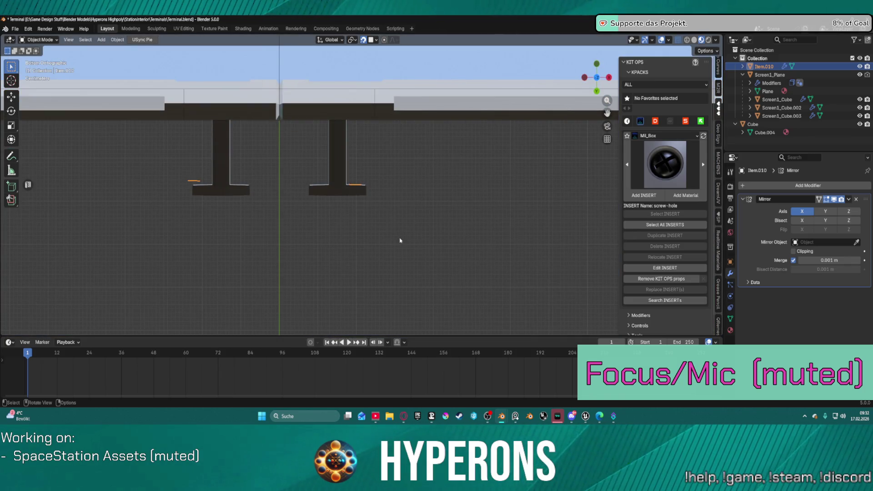
key(KP_7)
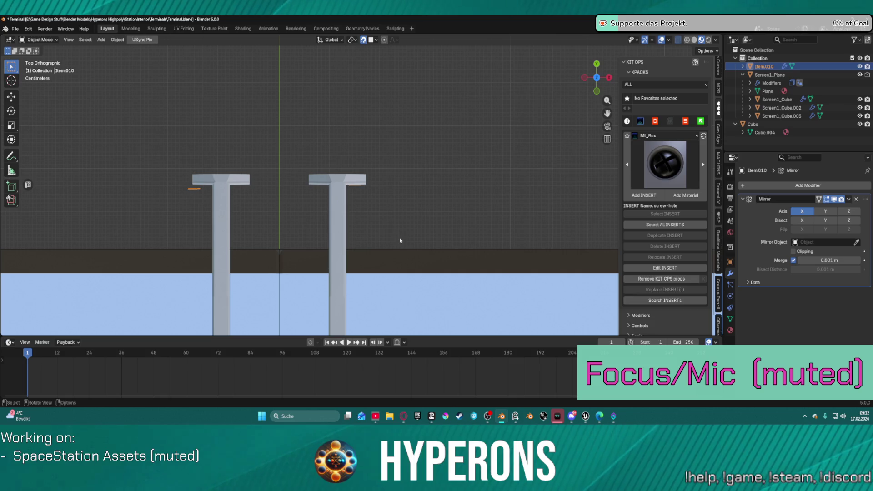
mouse_move(292, 185)
middle_down()
mouse_move(293, 172)
mouse_move(356, 218)
mouse_move(350, 173)
mouse_move(303, 127)
mouse_move(309, 131)
middle_up()
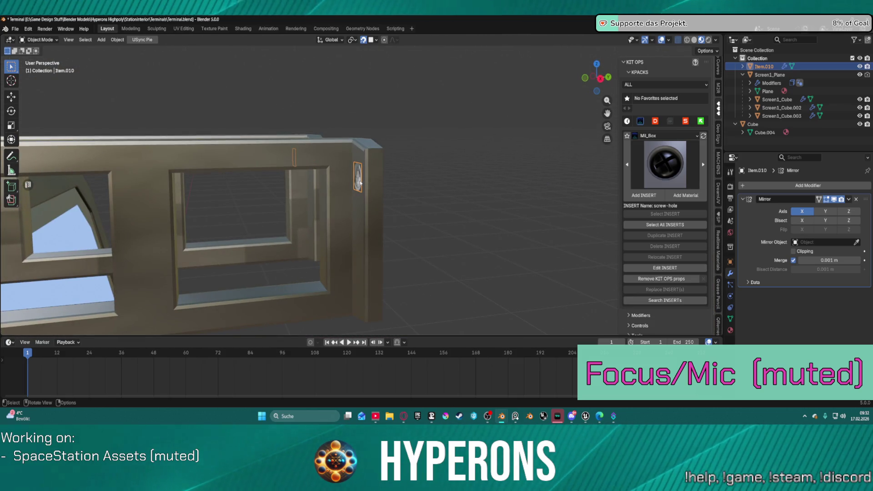
mouse_move(358, 186)
middle_down()
mouse_move(408, 185)
mouse_move(450, 219)
mouse_move(446, 234)
mouse_move(250, 187)
mouse_move(255, 208)
mouse_move(247, 218)
mouse_move(239, 181)
middle_up()
scroll(238, 180, down, 4)
mouse_move(285, 240)
middle_down()
mouse_move(467, 262)
mouse_move(444, 237)
middle_up()
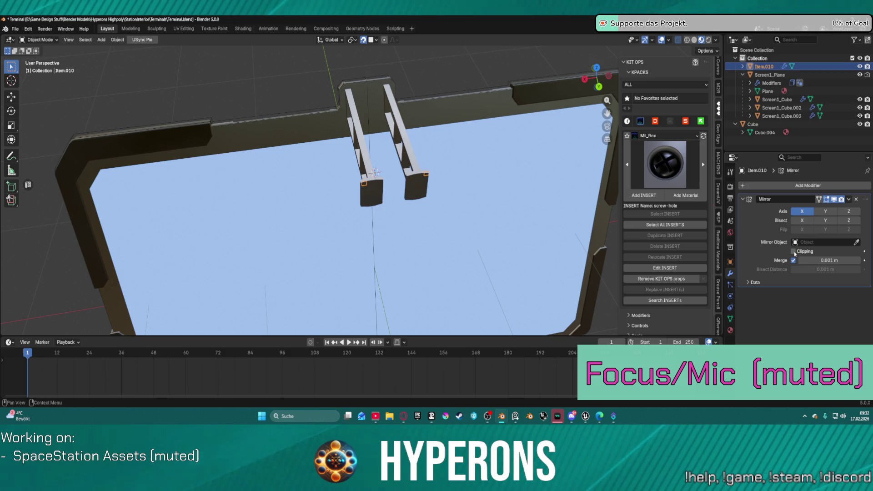
scroll(469, 179, up, 3)
mouse_move(469, 179)
middle_down()
mouse_move(430, 242)
mouse_move(390, 222)
mouse_move(274, 195)
mouse_move(307, 197)
middle_up()
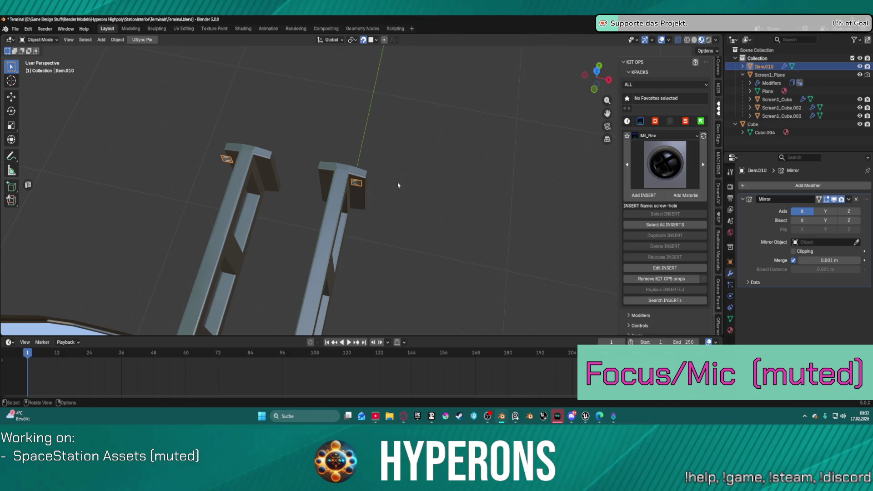
key(Delete)
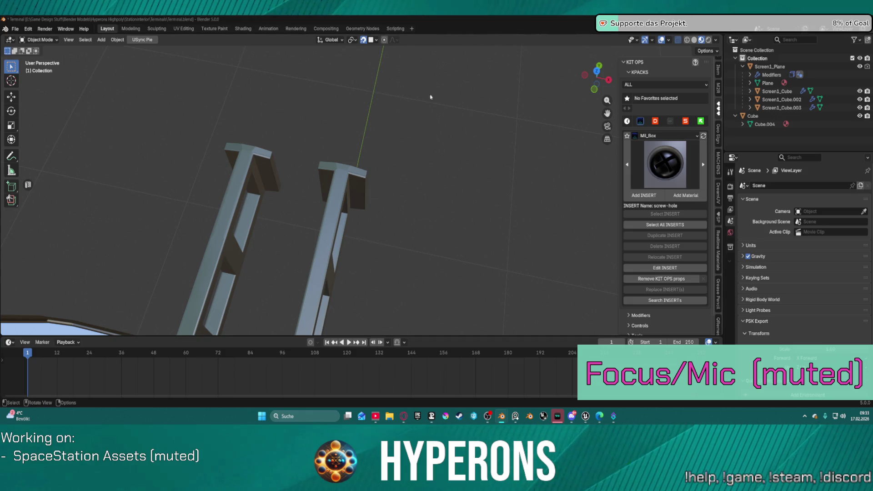
Paste the copied Item.010 screw-hole insert into the active Collection and make it active.
click(758, 58)
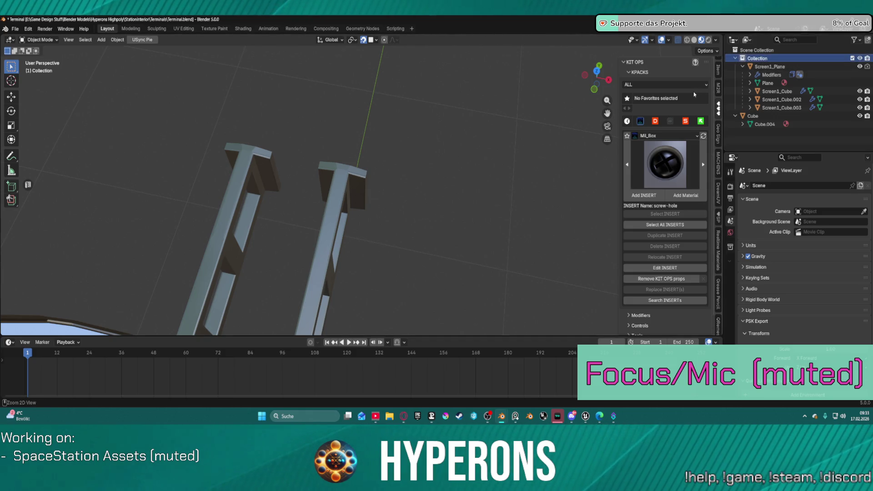
scroll(399, 131, down, 5)
mouse_move(400, 131)
middle_down()
mouse_move(376, 76)
mouse_move(721, 71)
middle_up()
key(ctrl+v)
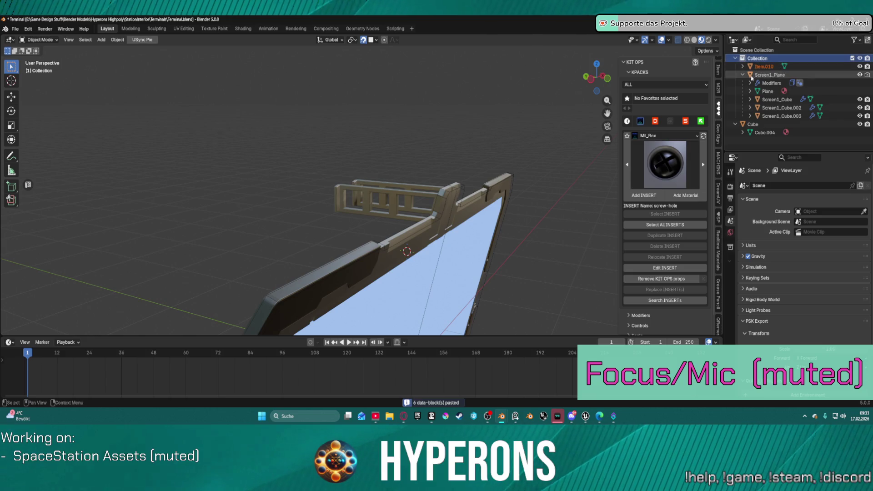
click(762, 68)
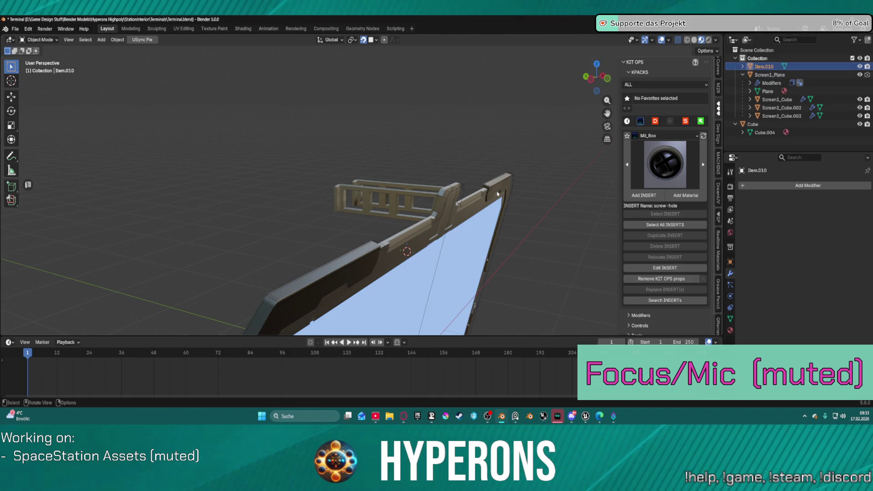
Snap the Item.010 insert to the 3D cursor at the bracket's centre.
key(z)
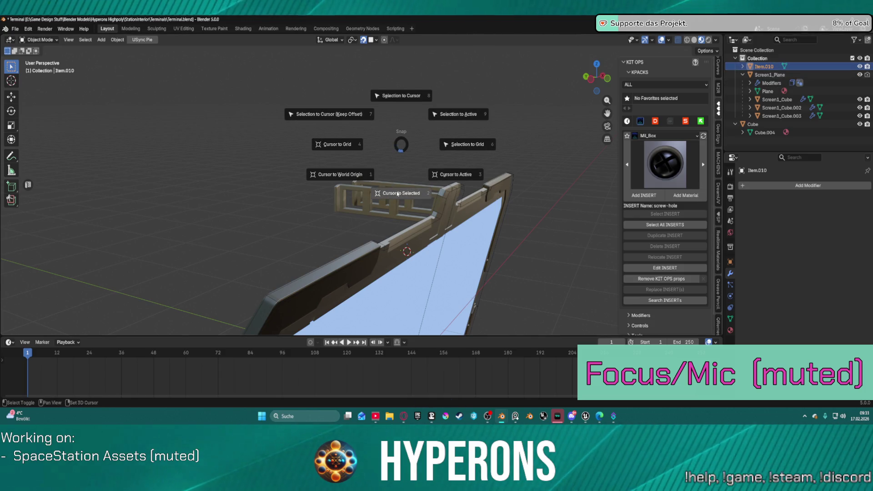
mouse_move(397, 194)
middle_down()
mouse_move(405, 230)
mouse_move(396, 214)
middle_up()
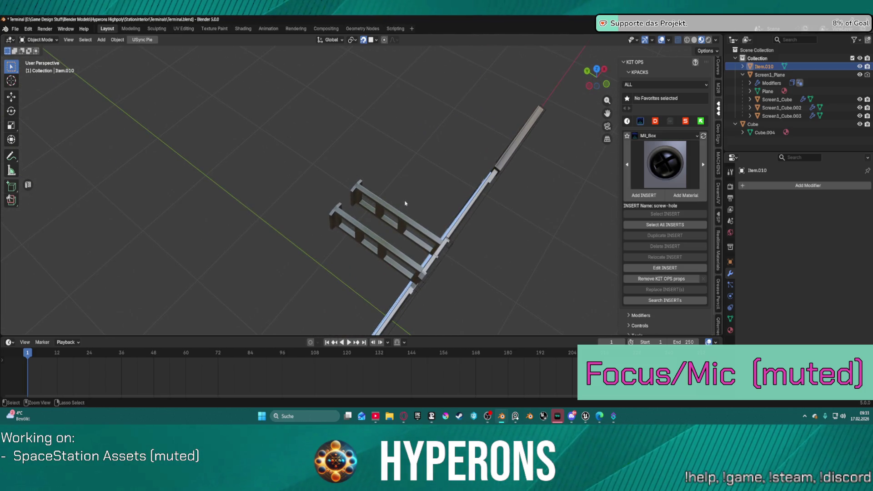
click(401, 217)
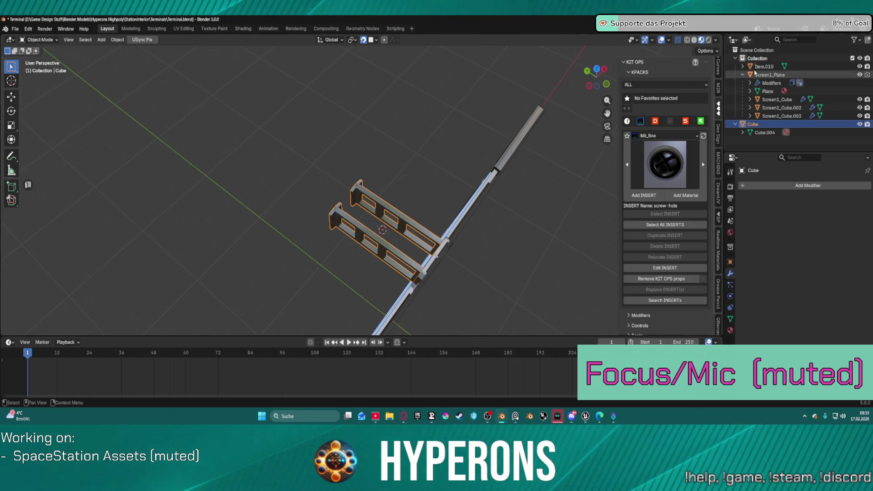
key(ctrl+z)
key(shift+s)
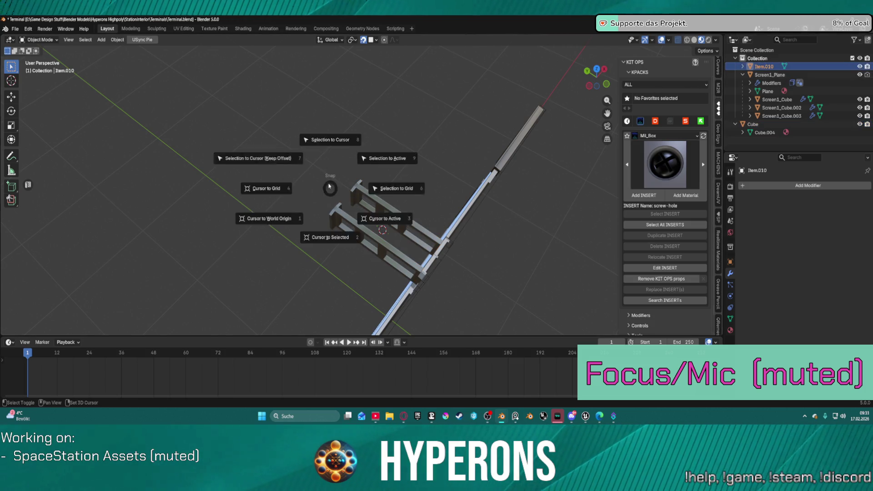
click(318, 140)
key(shift+s)
click(325, 100)
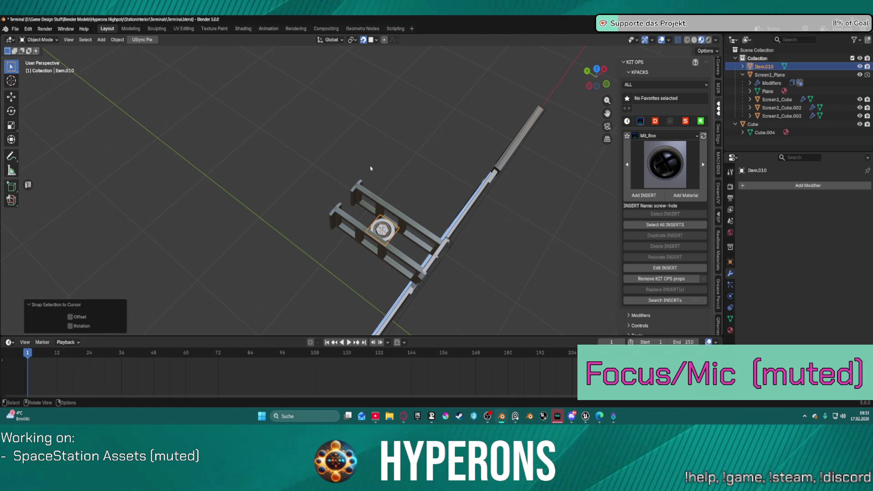
Rotate the insert 90° about X so it faces front.
middle_drag(413, 201, 309, 225)
scroll(303, 226, up, 2)
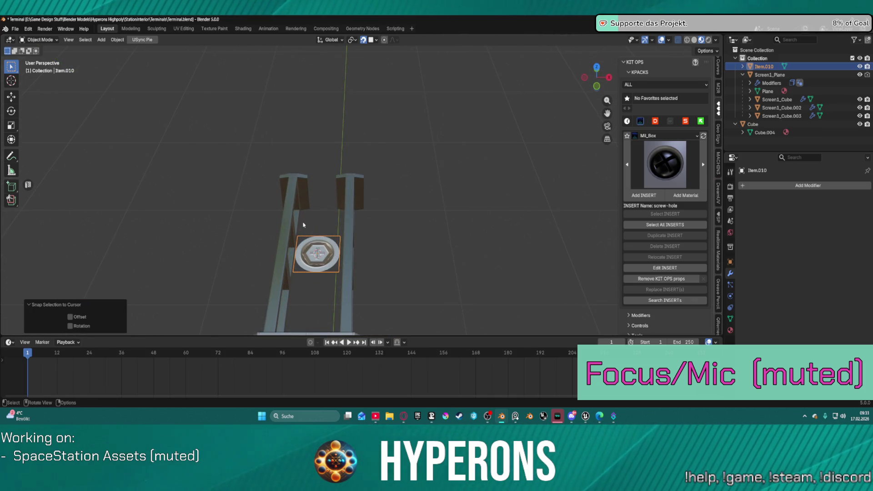
text(rx90)
key(Return)
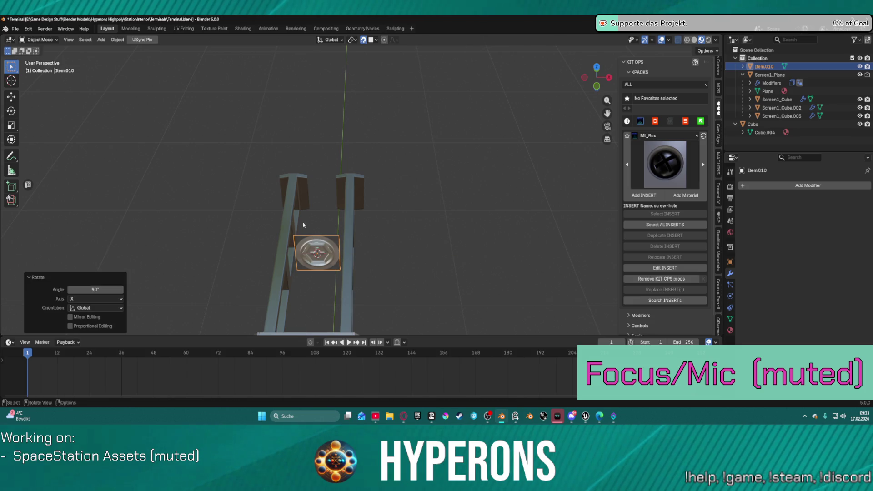
Move the insert up along global Y toward the top of the bracket.
mouse_move(292, 306)
middle_down()
mouse_move(332, 264)
mouse_move(312, 244)
mouse_move(323, 218)
mouse_move(318, 250)
mouse_move(286, 257)
middle_up()
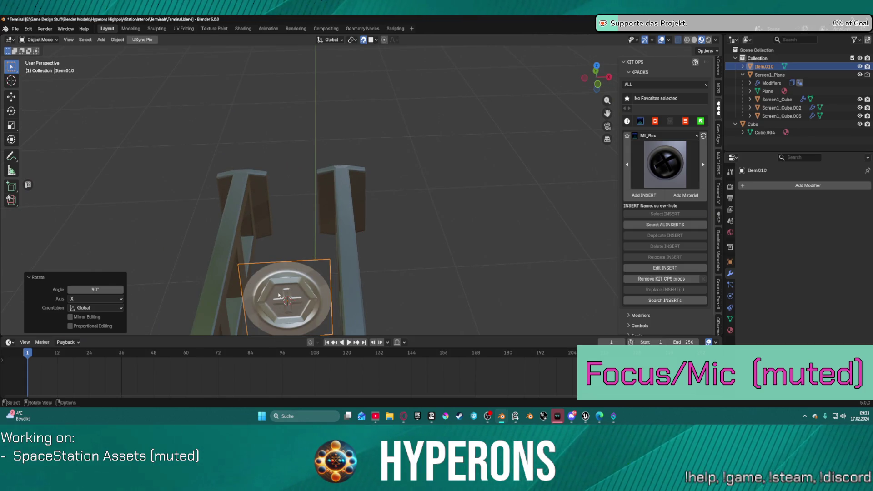
key(g)
key(x)
key(y)
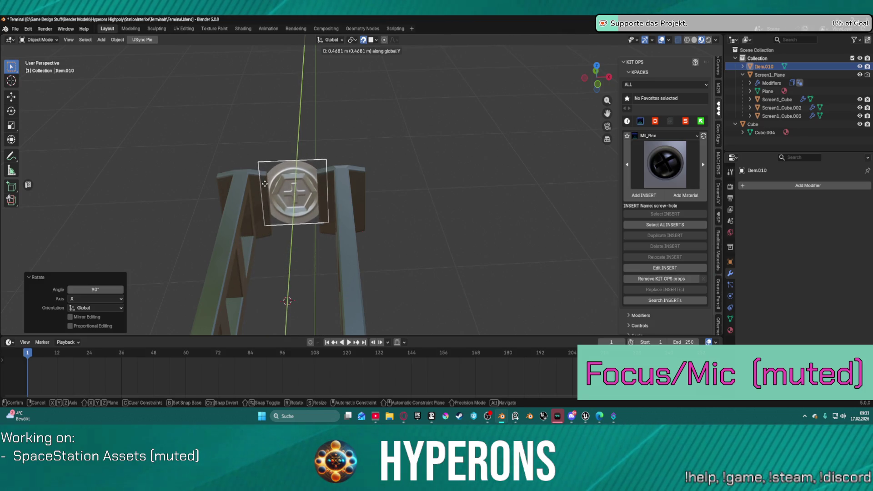
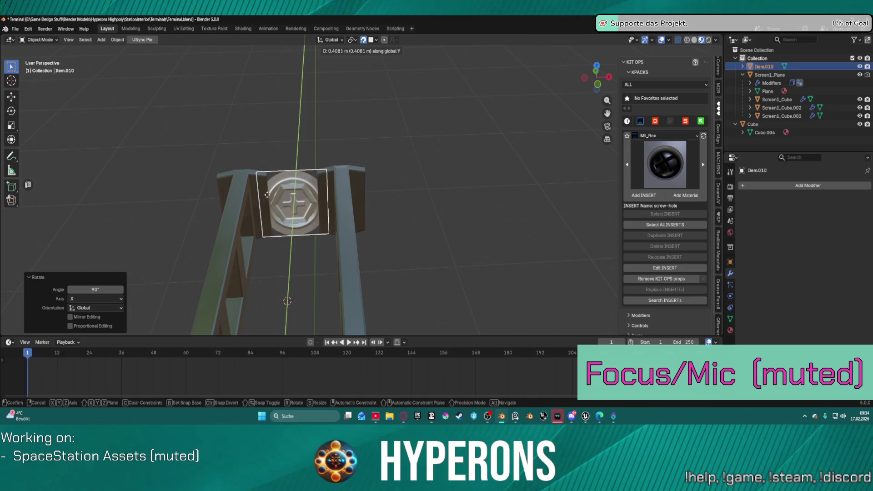
Confirm the screw insert's new position and give it a Mirror modifier.
click(136, 285)
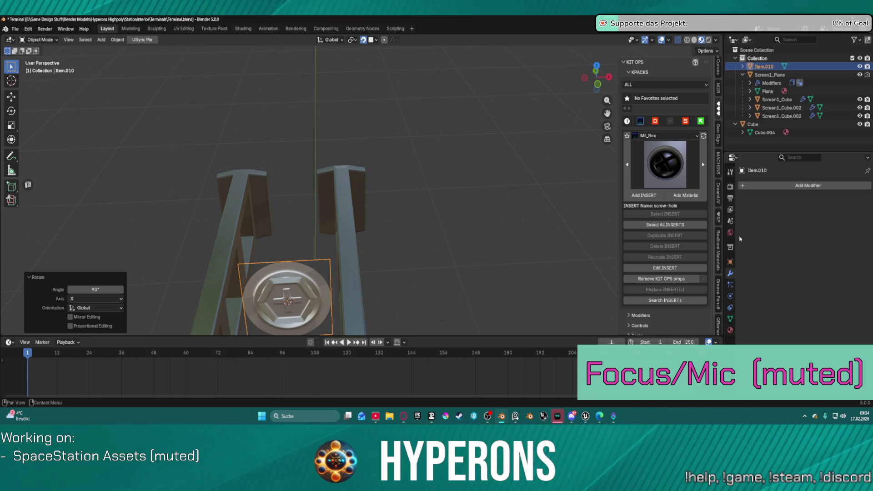
click(777, 186)
mouse_move(779, 185)
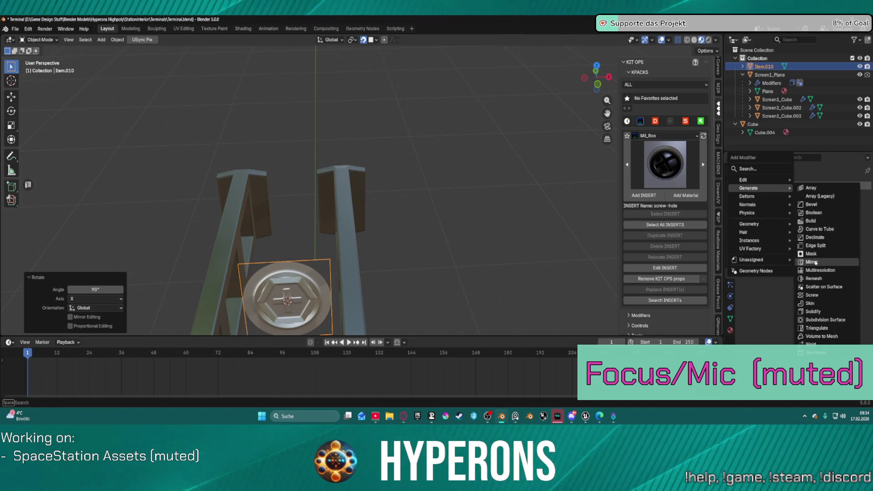
click(814, 253)
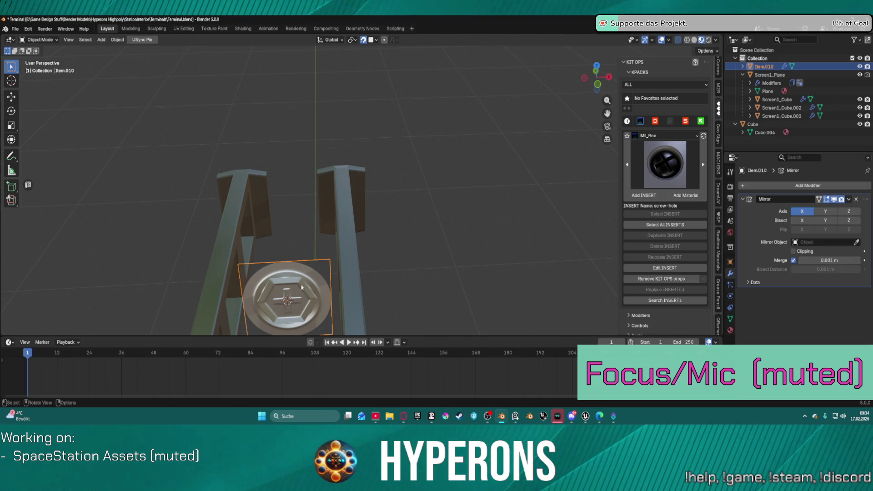
Set the screw insert's origin to the 3D cursor.
key(g)
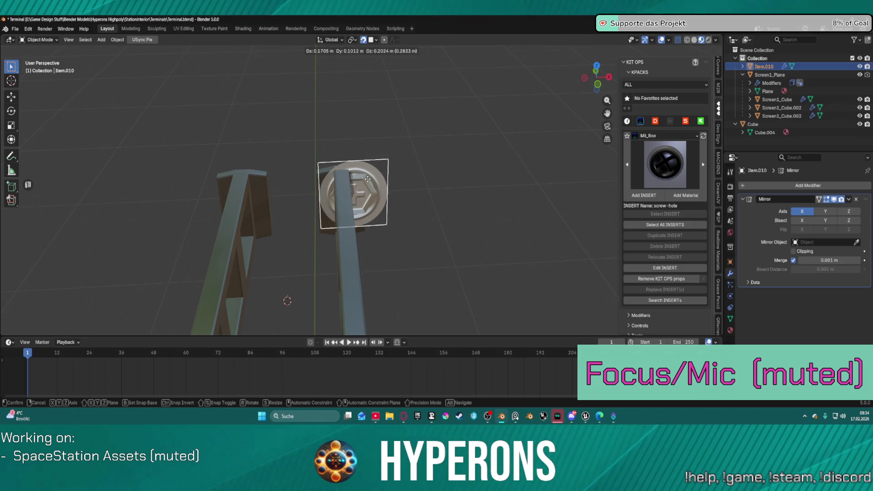
key(Escape)
right_click(401, 181)
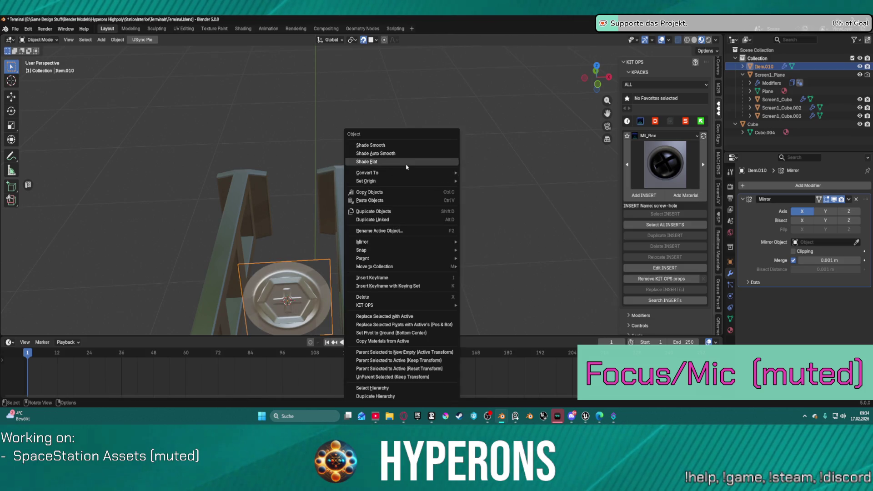
mouse_move(424, 183)
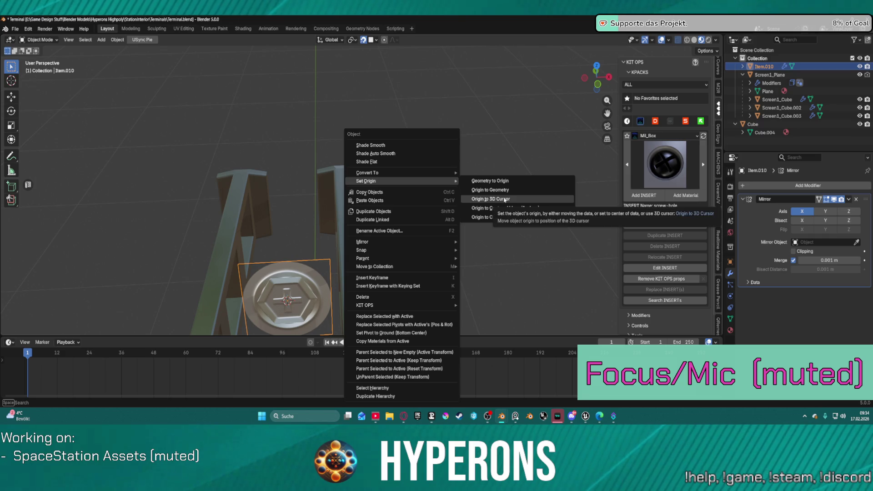
click(504, 200)
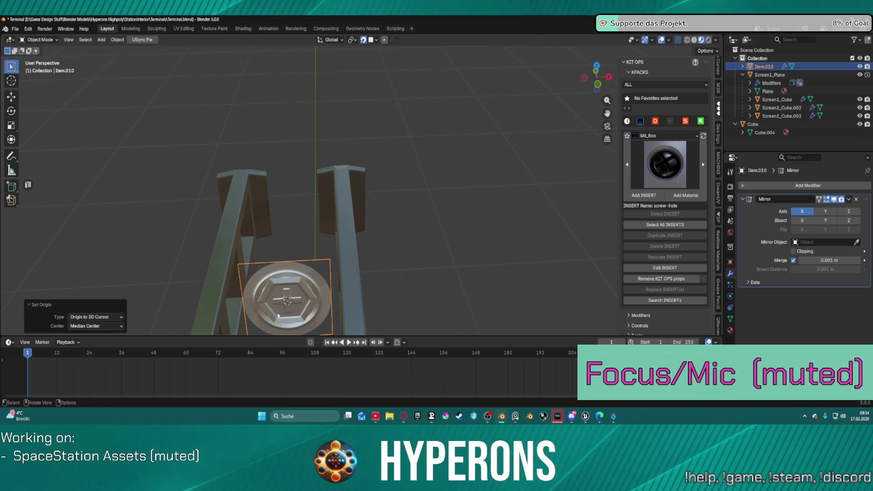
key(g)
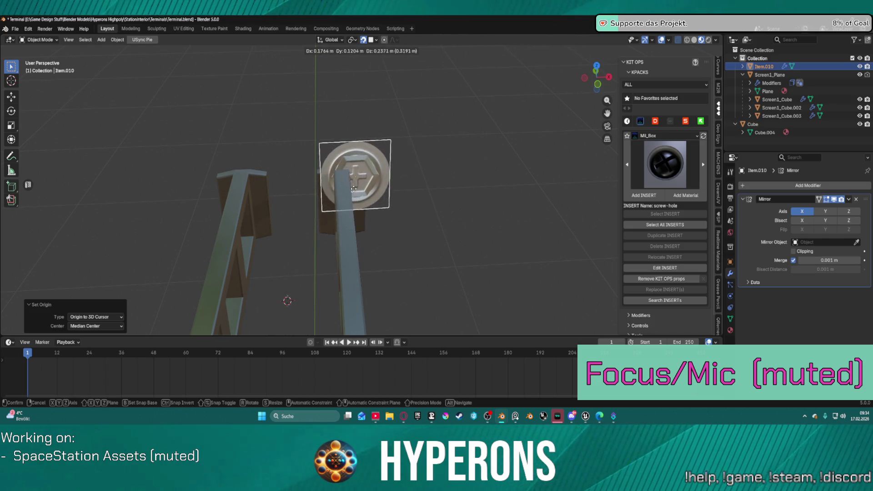
Enable the Mirror modifier's Y axis so the insert also mirrors across Y.
key(Escape)
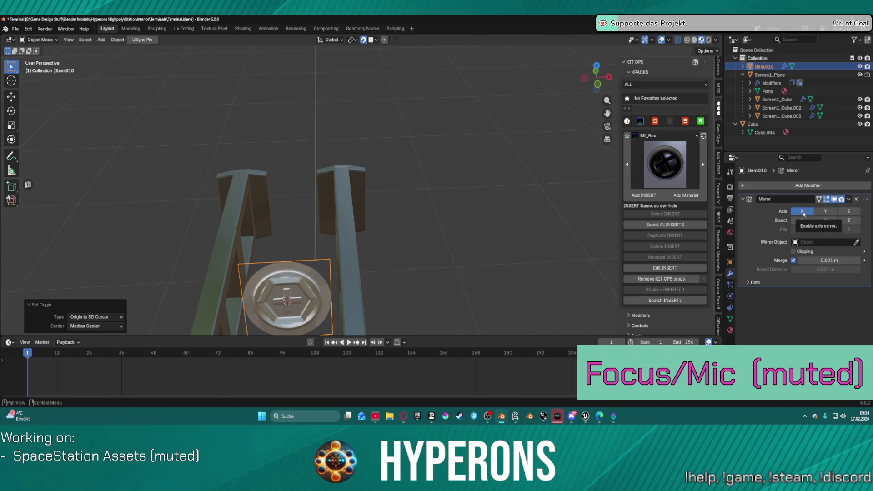
click(826, 212)
scroll(273, 227, down, 5)
mouse_move(273, 227)
middle_down()
mouse_move(282, 196)
mouse_move(259, 232)
mouse_move(268, 257)
mouse_move(327, 218)
mouse_move(384, 214)
middle_up()
scroll(384, 214, up, 4)
scroll(384, 214, up, 2)
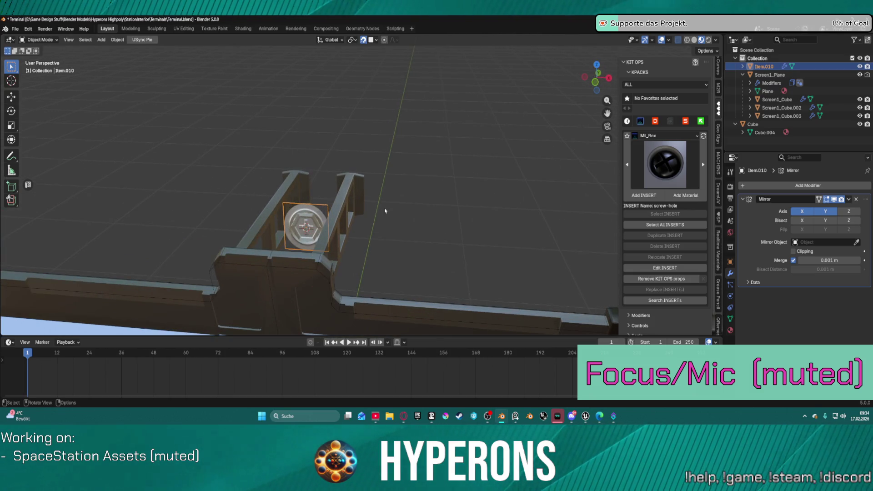
Move the screw insert about 0.238 m X, 0.092 m Y, 0.170 m Z onto the right rail post.
key(s)
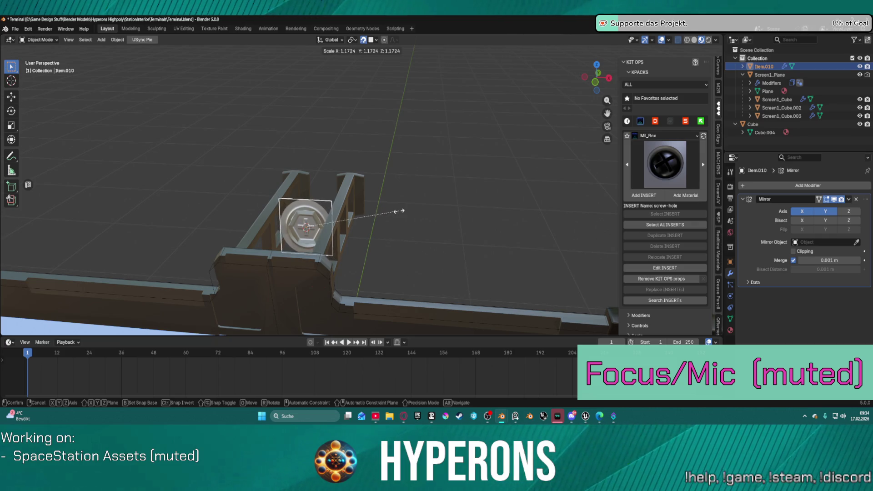
key(x)
right_click(408, 217)
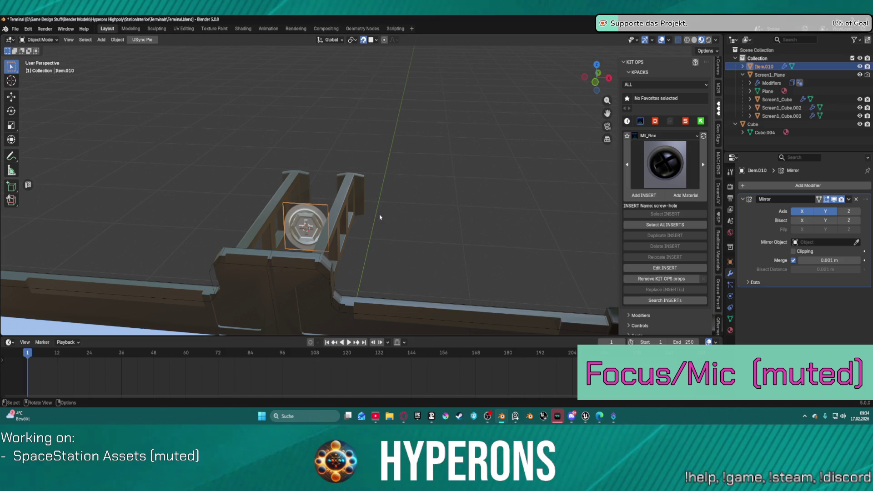
key(g)
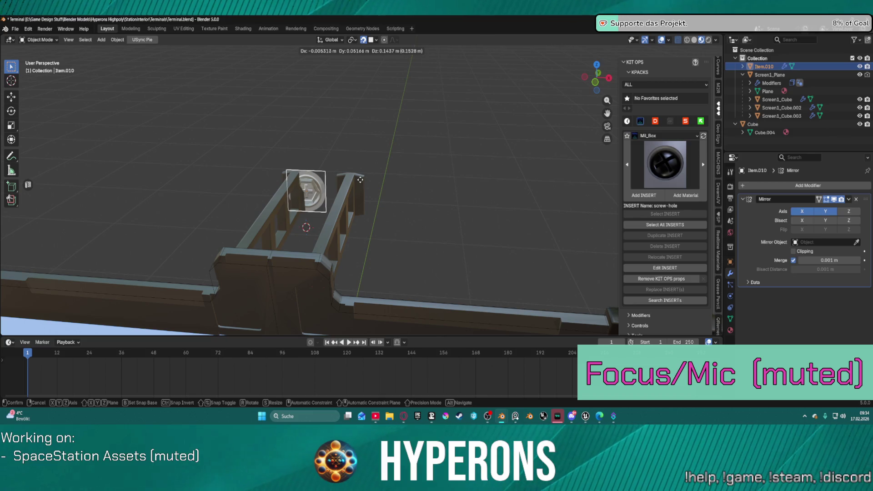
right_click(391, 184)
scroll(309, 223, up, 4)
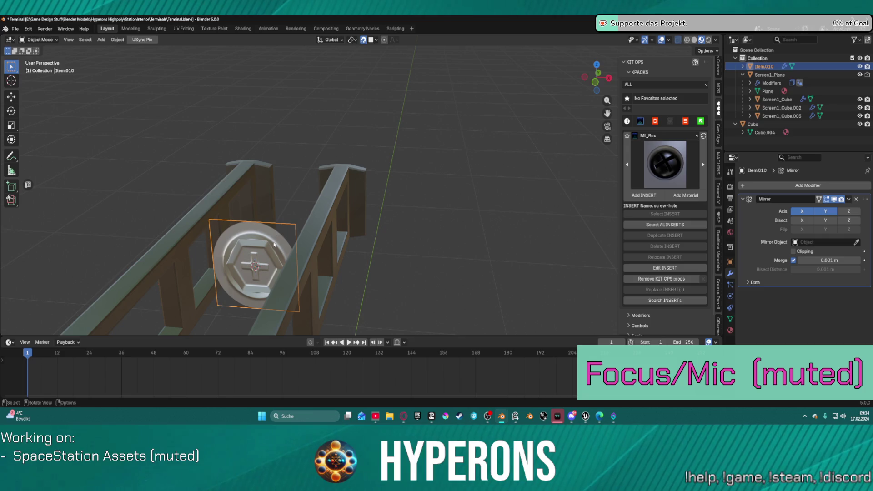
key(g)
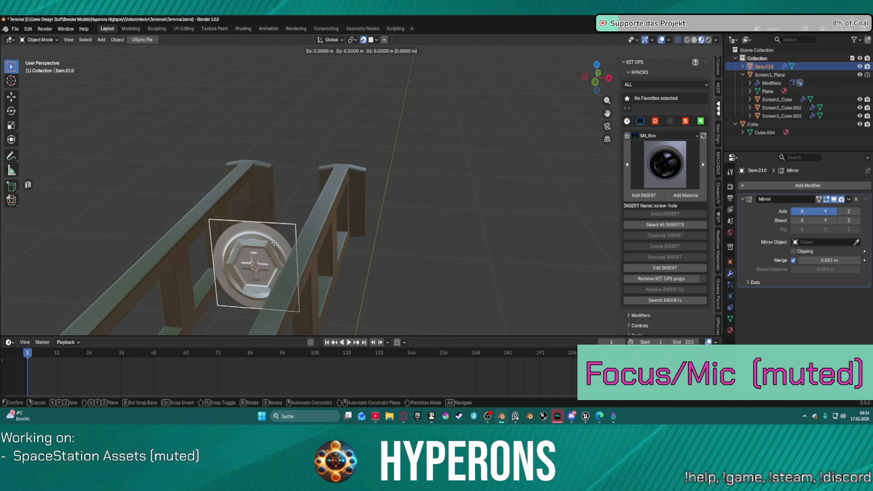
key(x)
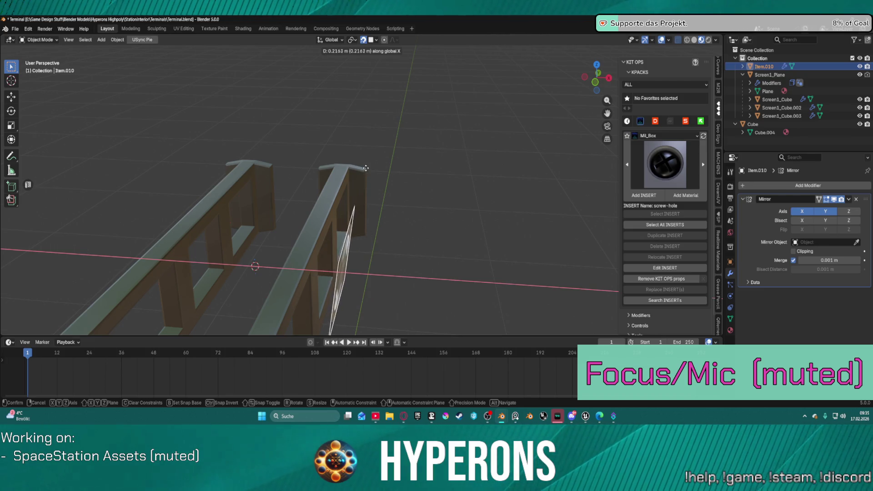
key(Escape)
key(g)
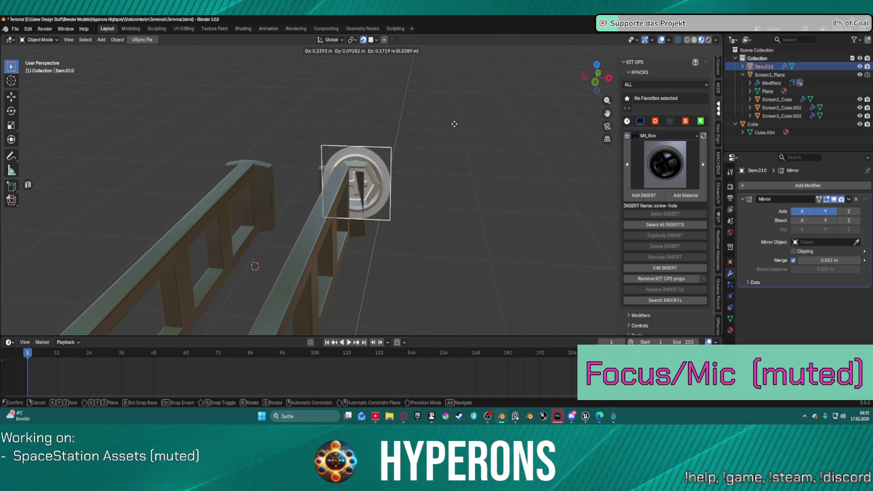
click(454, 132)
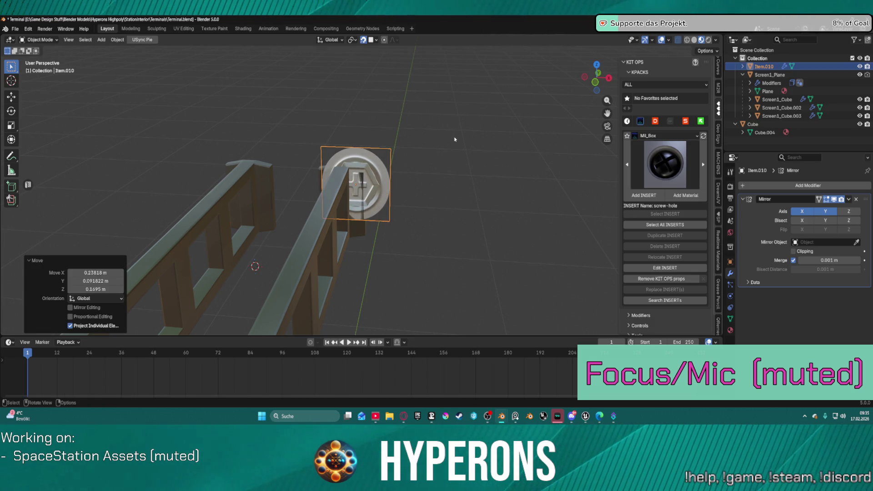
Turn off Mirror Y and set the insert's origin to the 3D cursor.
click(819, 210)
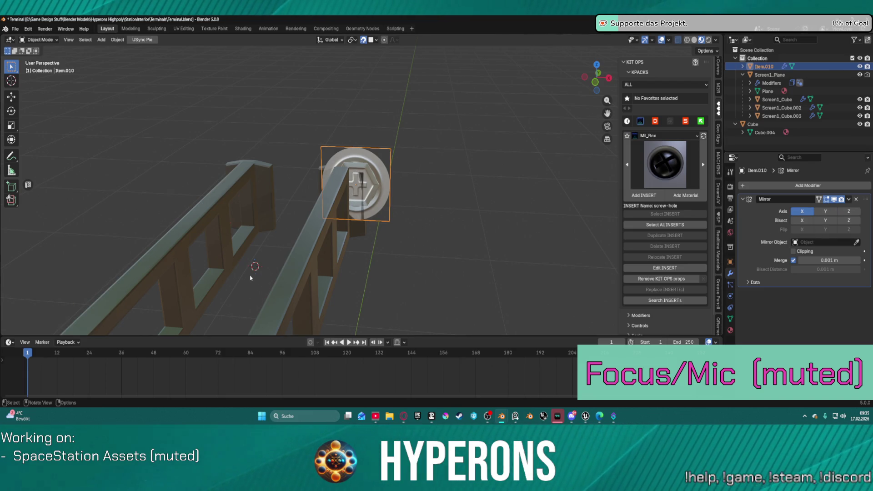
right_click(455, 163)
mouse_move(454, 162)
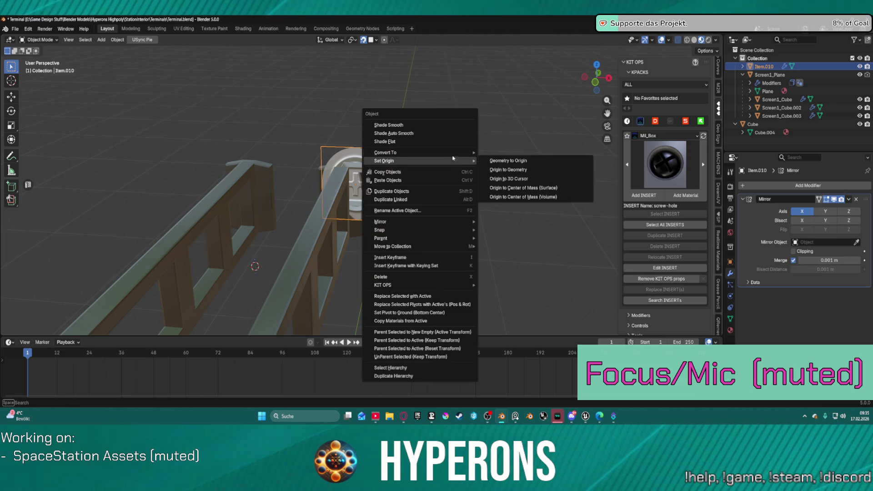
click(523, 180)
mouse_move(339, 218)
middle_down()
mouse_move(373, 214)
mouse_move(325, 206)
mouse_move(341, 210)
mouse_move(362, 195)
middle_up()
Scale the mirrored screw inserts down to 0.648.
key(s)
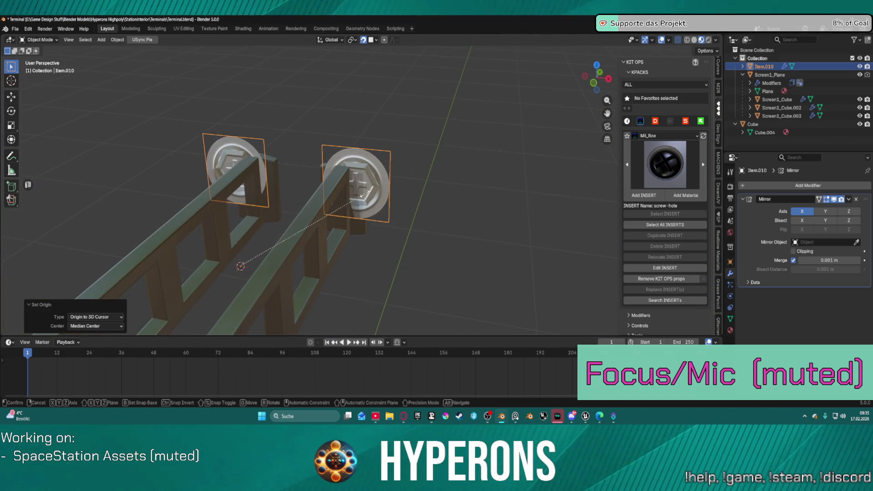
mouse_move(337, 199)
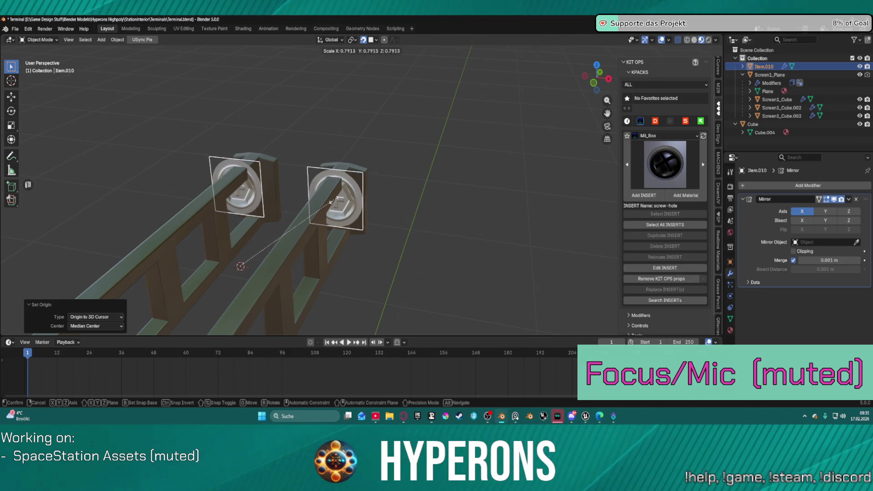
click(319, 211)
middle_drag(320, 211, 381, 195)
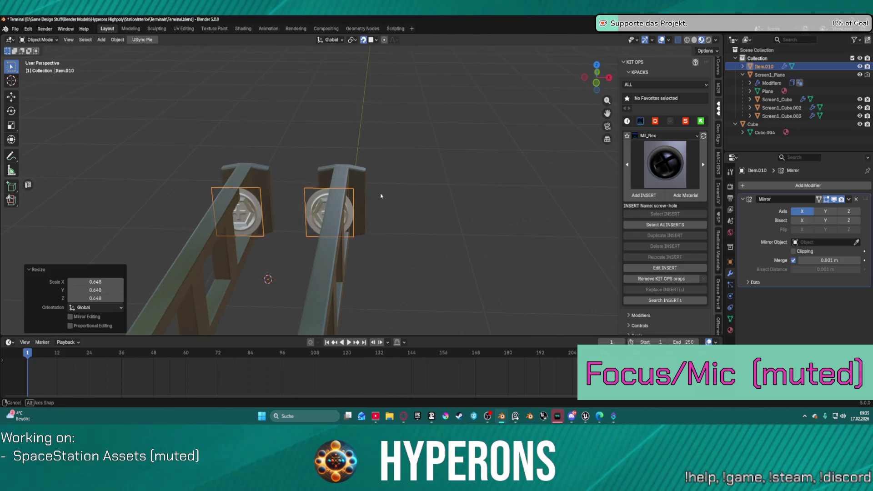
scroll(381, 195, up, 3)
Move the inserts about 0.081 m along X, then undo that extra move.
key(g)
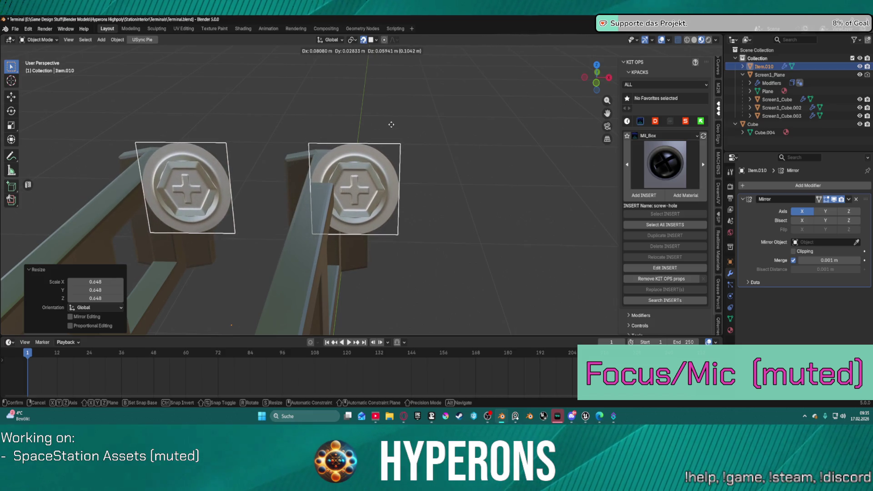
click(391, 125)
scroll(391, 125, down, 4)
mouse_move(381, 190)
middle_down()
mouse_move(367, 255)
mouse_move(357, 251)
middle_up()
key(ctrl+z)
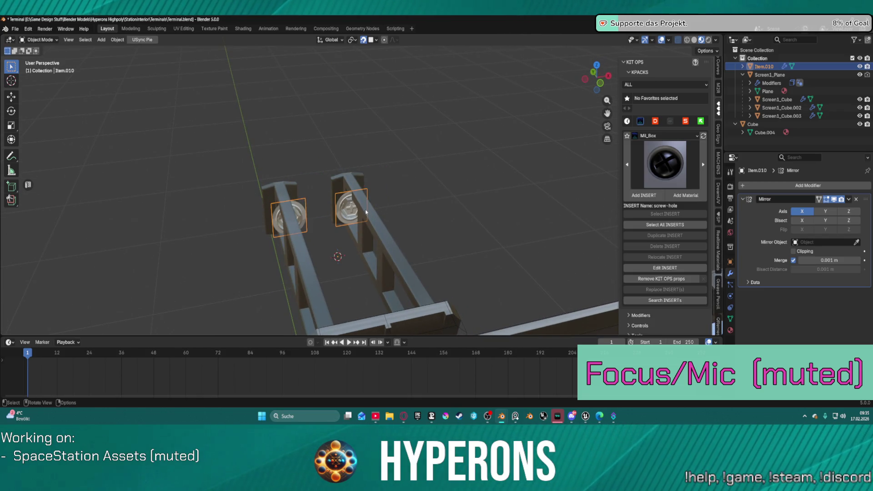
scroll(365, 213, up, 5)
middle_drag(297, 253, 364, 184)
key(s)
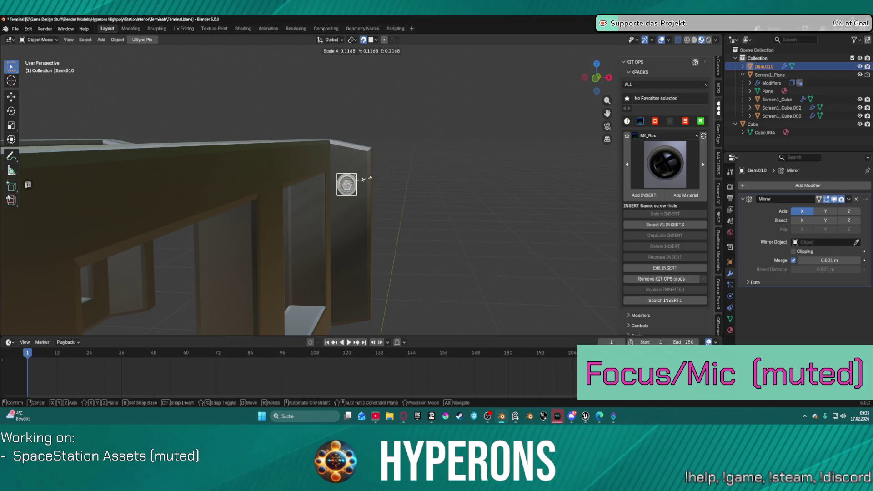
Shrink the insert to 0.117 and paste a copy lower on the frame side.
click(368, 181)
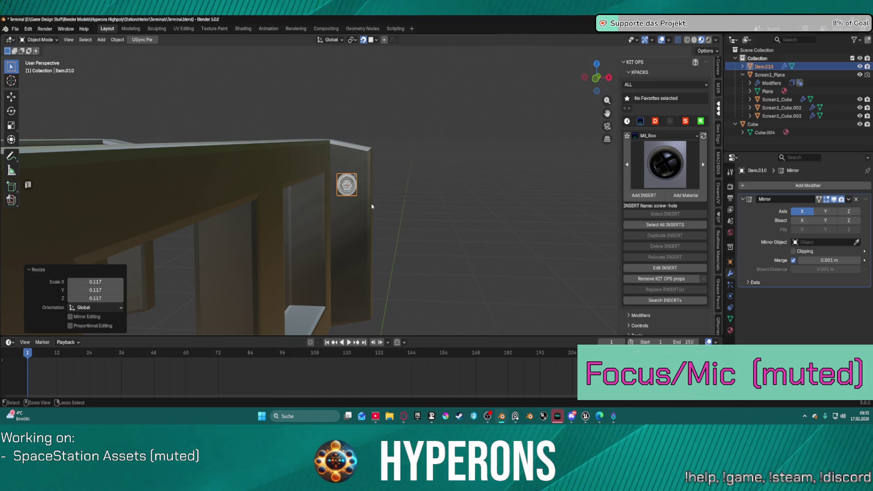
key(ctrl+v)
key(g)
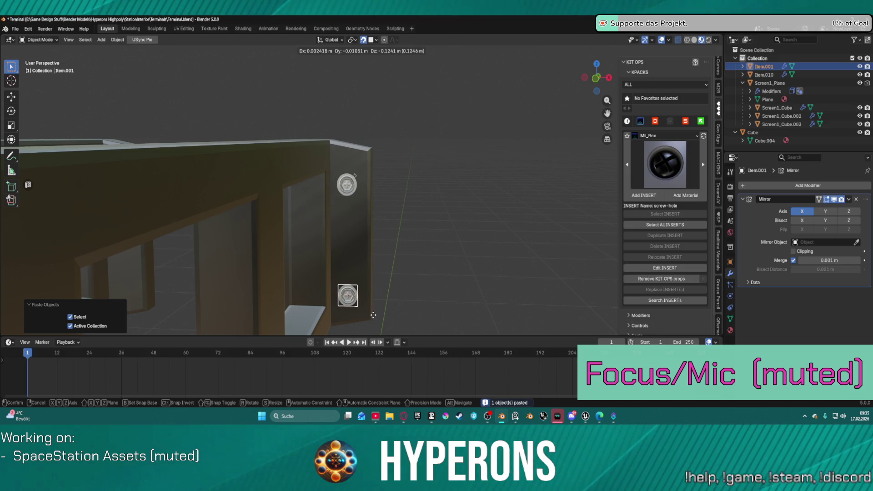
click(372, 313)
mouse_move(396, 299)
middle_down()
mouse_move(415, 298)
mouse_move(400, 298)
middle_up()
mouse_move(377, 270)
middle_down()
mouse_move(403, 264)
mouse_move(367, 283)
middle_up()
Paste copies of both inserts and slide the pair along the X axis.
shift+click(356, 191)
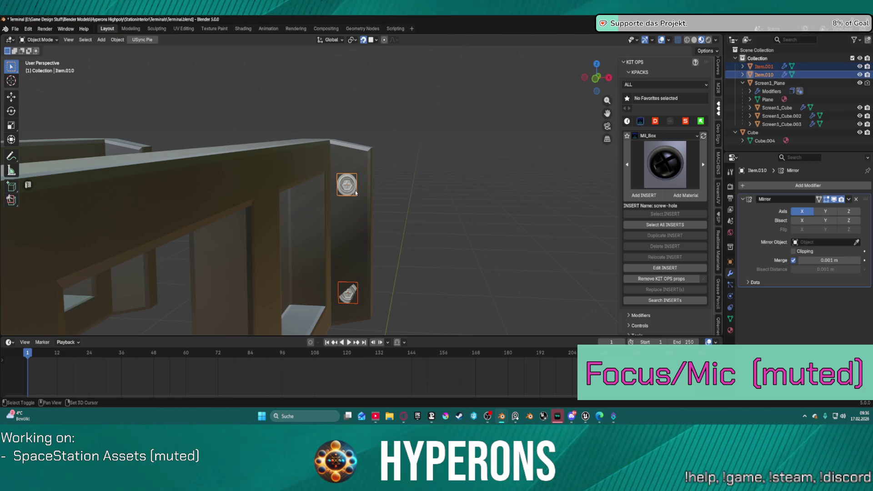
key(ctrl+v)
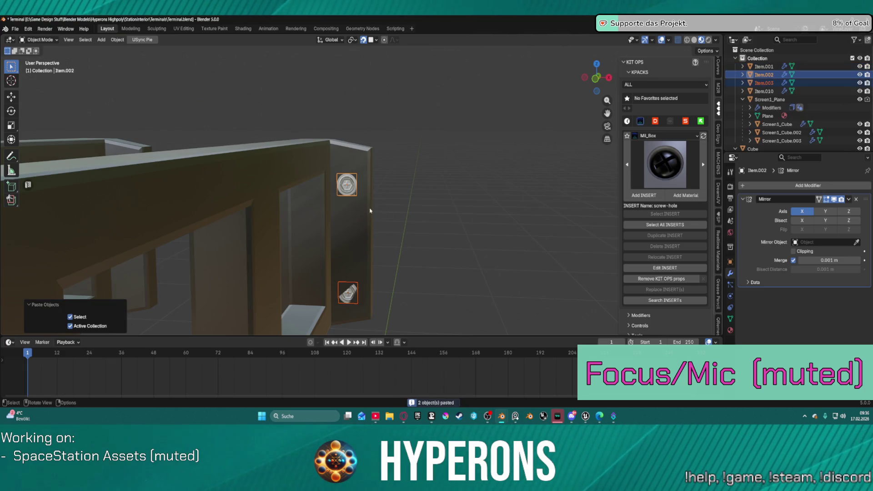
key(g)
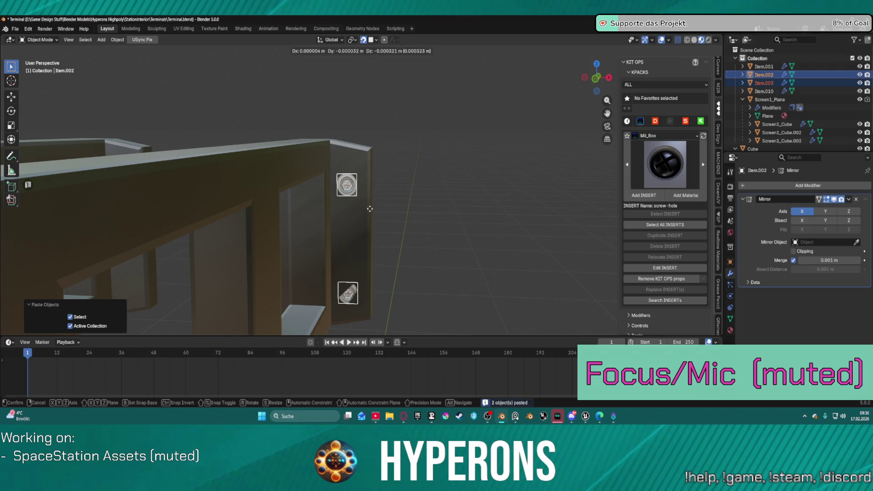
key(x)
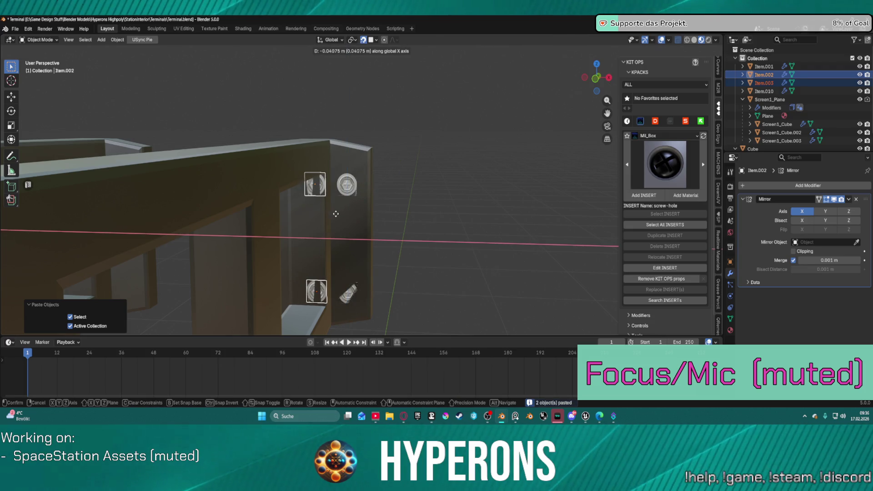
click(314, 217)
middle_drag(302, 220, 363, 218)
Slide the pasted inserts -0.0903 m along X onto the other rail post.
key(g)
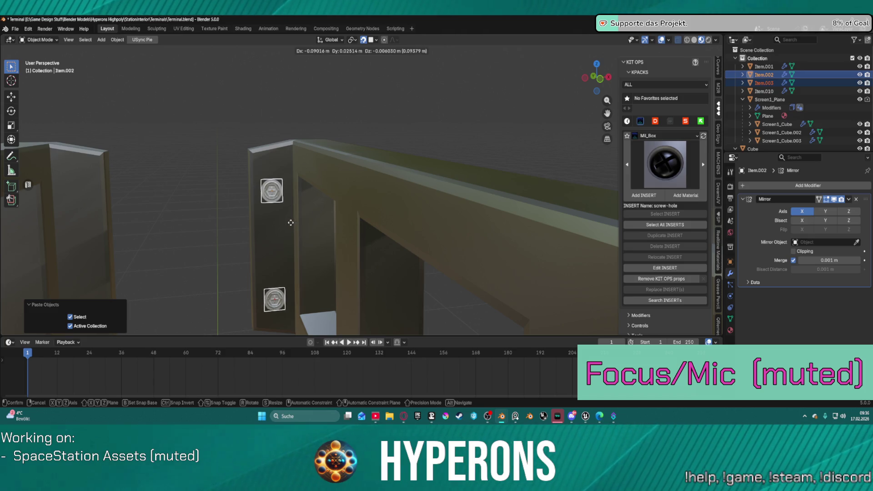
key(x)
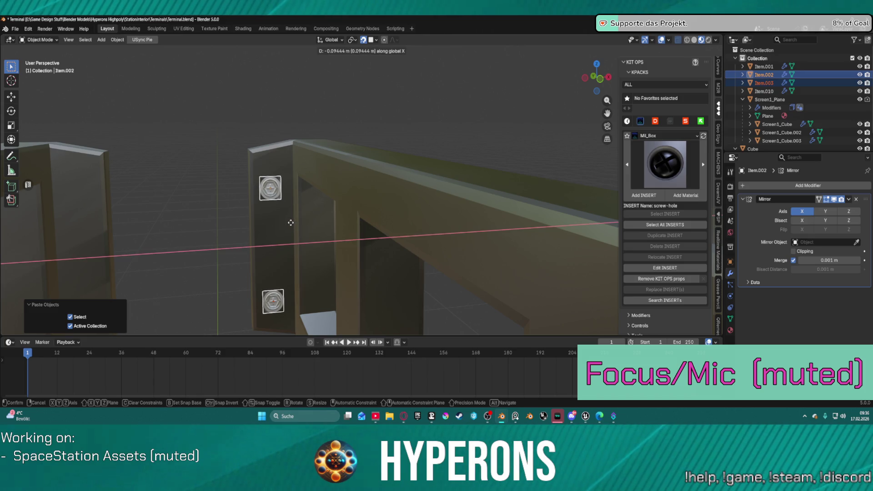
click(291, 223)
mouse_move(291, 223)
middle_down()
mouse_move(431, 184)
mouse_move(370, 195)
middle_up()
click(353, 194)
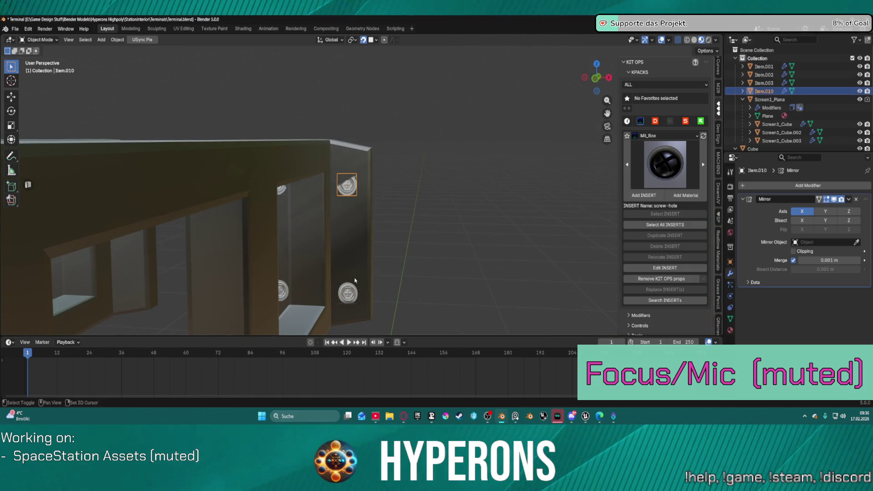
Select both lower screws and nudge them slightly along X.
shift+click(348, 293)
key(g)
key(x)
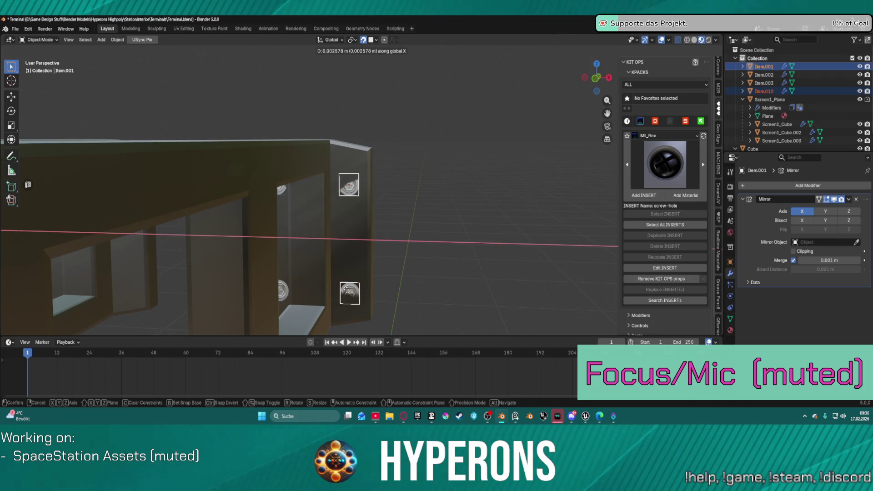
click(348, 292)
Switch to Local transform orientation and nudge the screws along their local Z.
click(331, 40)
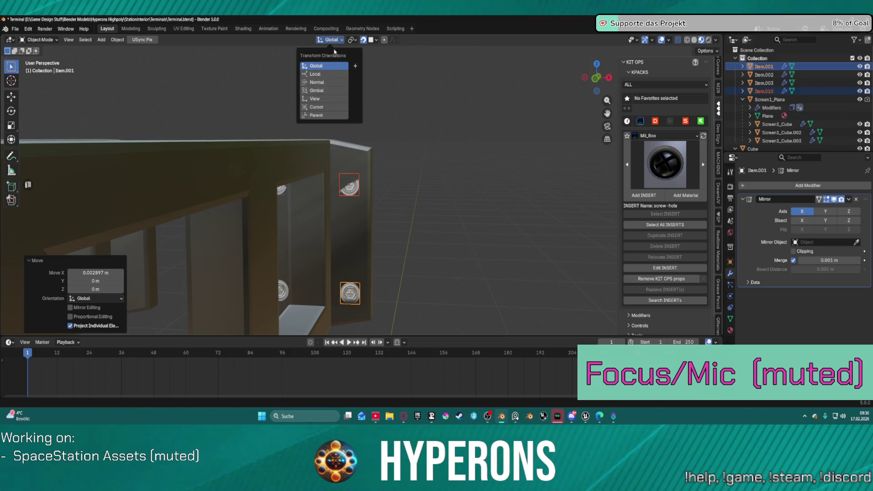
click(315, 73)
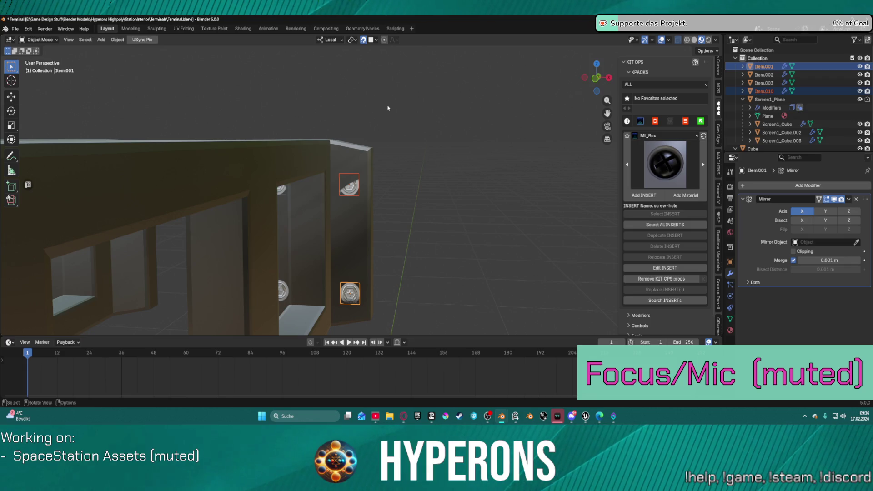
key(g)
key(z)
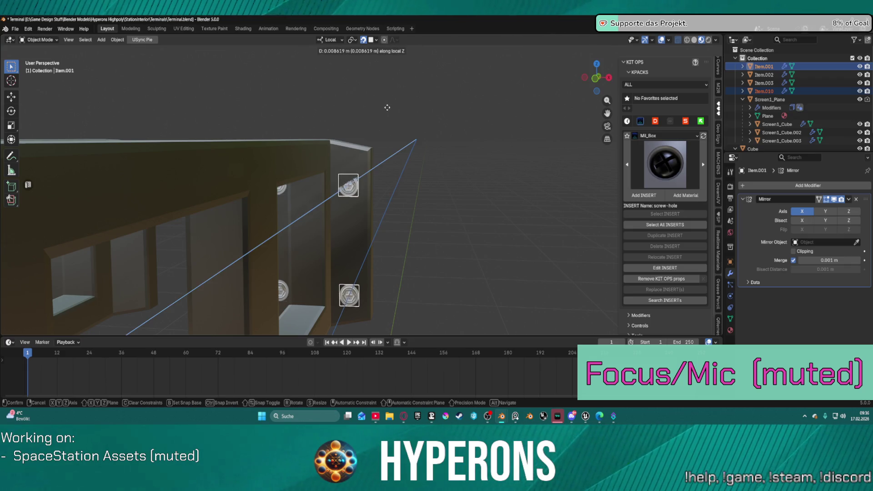
click(441, 112)
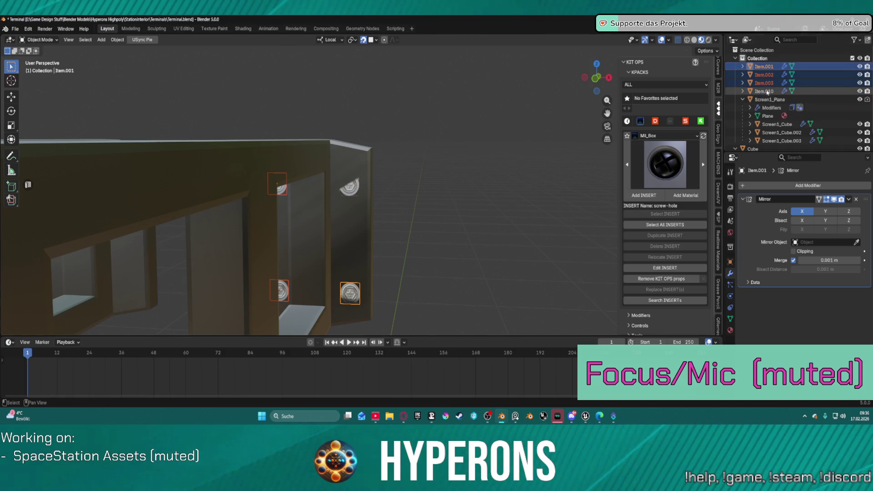
Add Item.010 to the selection and show its transform values (Z 1.3217 m, scale 0.125).
shift+click(768, 91)
scroll(718, 72, up, 5)
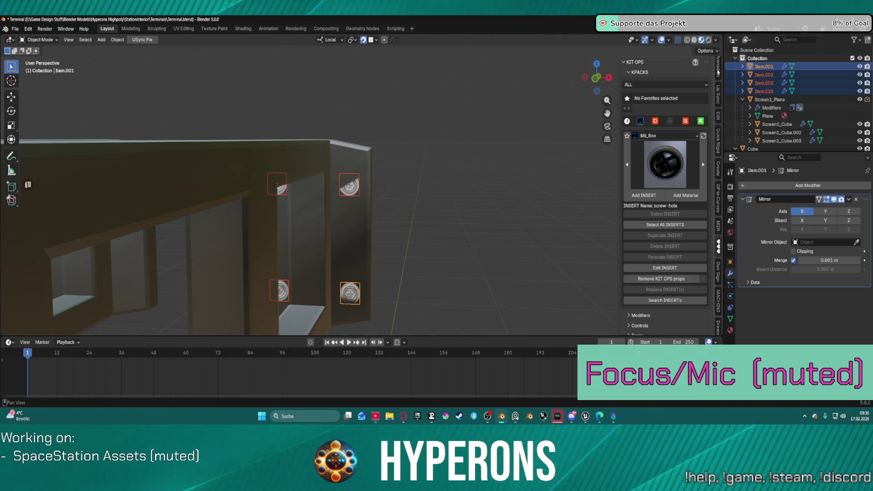
click(719, 71)
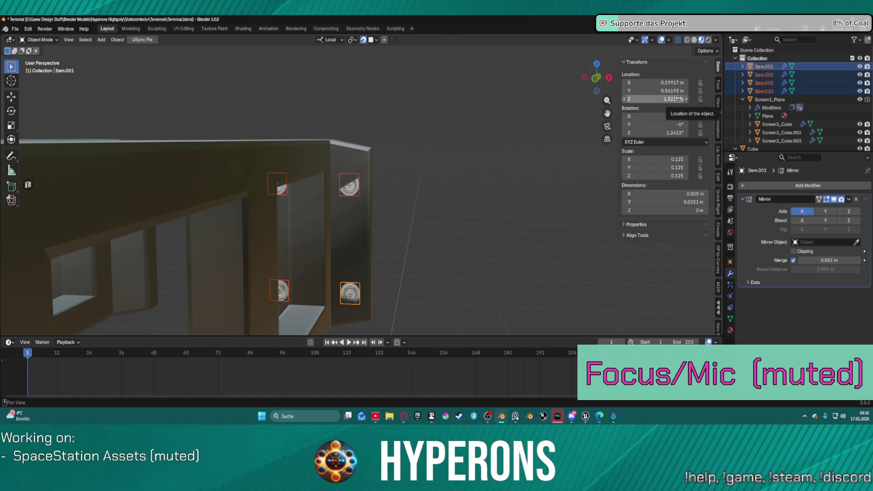
Snap the screw inserts onto the top of the right frame post.
mouse_move(546, 136)
middle_down()
mouse_move(409, 170)
mouse_move(454, 171)
mouse_move(478, 189)
middle_up()
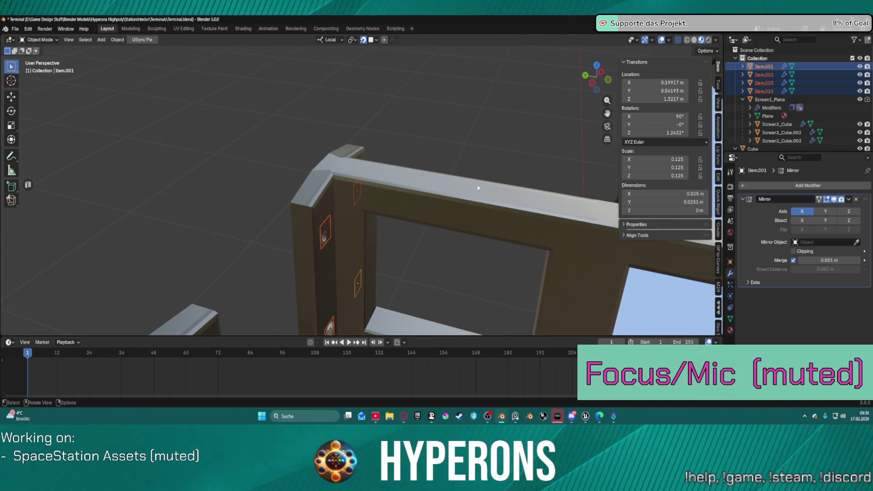
key(g)
click(478, 186)
middle_drag(478, 187, 420, 191)
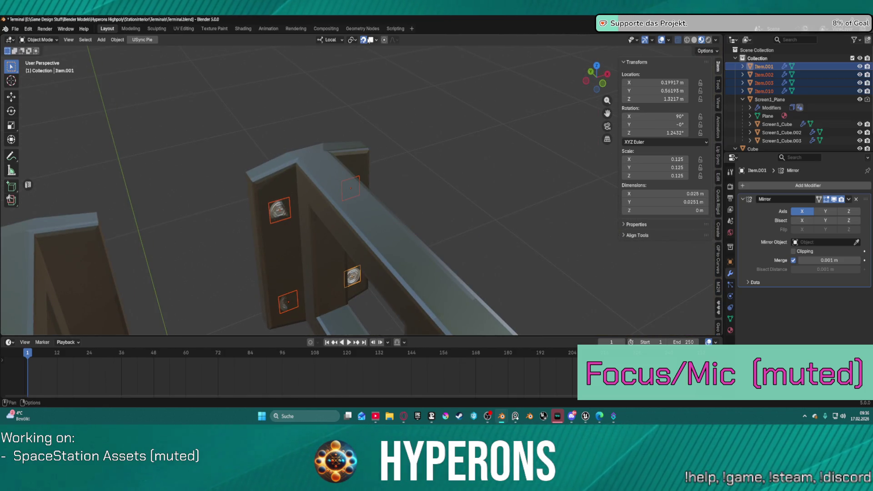
Switch to Normal orientation and push the screws slightly outward along the normal's Z.
click(327, 40)
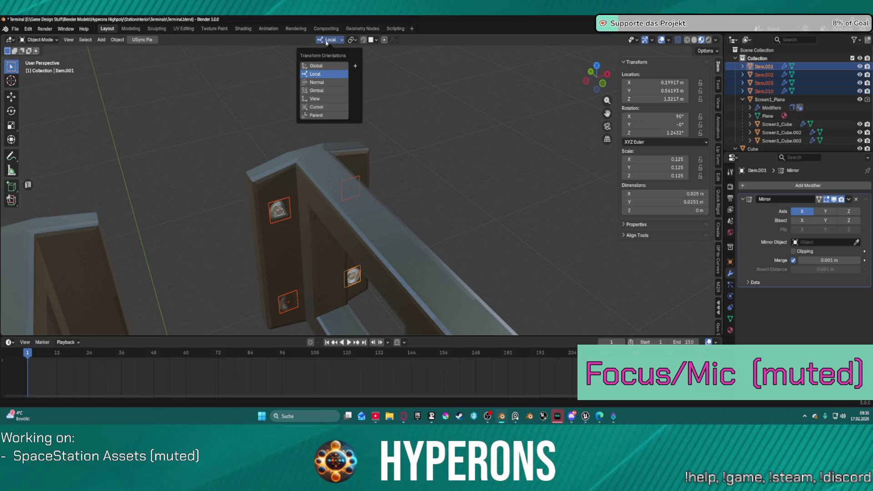
click(330, 84)
mouse_move(477, 133)
middle_down()
mouse_move(468, 145)
mouse_move(496, 146)
middle_up()
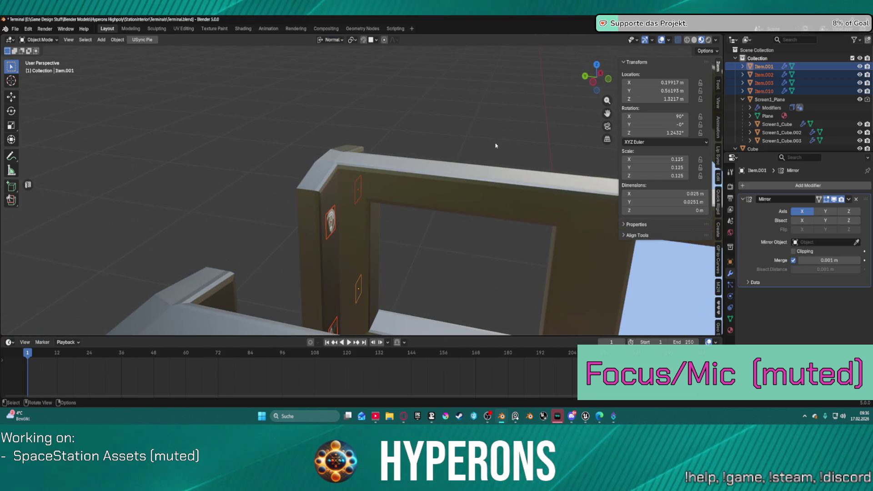
key(g)
key(z)
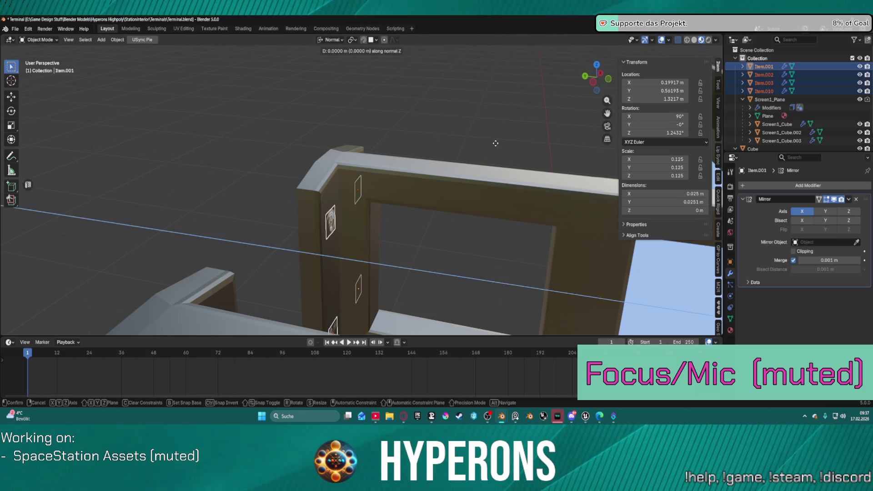
click(496, 144)
mouse_move(496, 143)
middle_down()
mouse_move(400, 137)
mouse_move(391, 119)
mouse_move(440, 144)
mouse_move(403, 137)
mouse_move(383, 176)
middle_up()
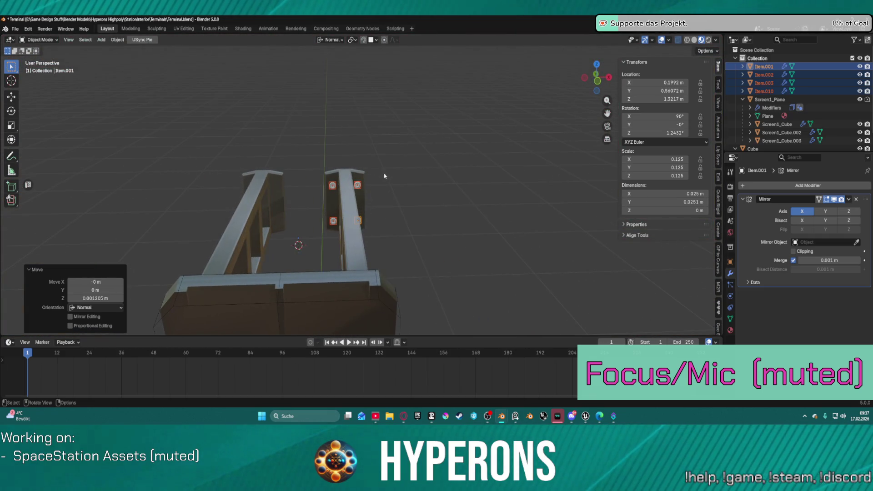
Select all four screws Item.001, Item.002, Item.003 and Item.010 for the object menu.
ctrl+click(764, 91)
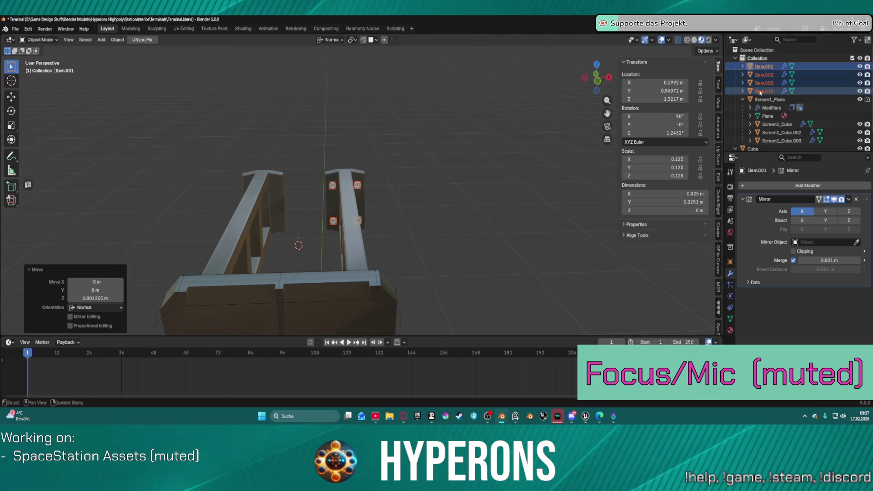
right_click(760, 92)
click(761, 90)
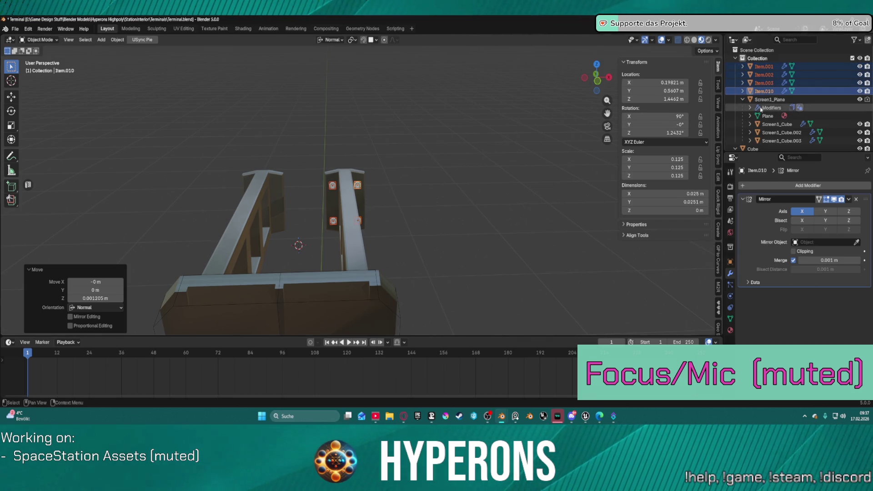
click(764, 91)
click(766, 74)
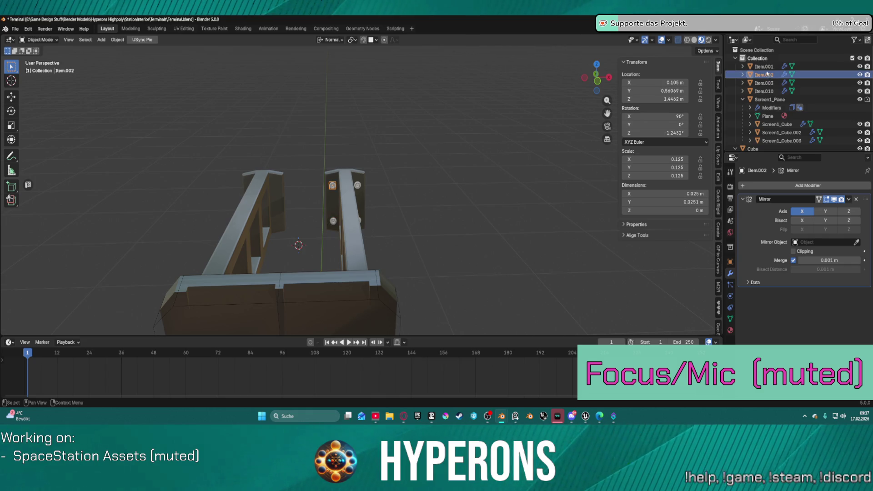
click(764, 66)
shift+click(763, 91)
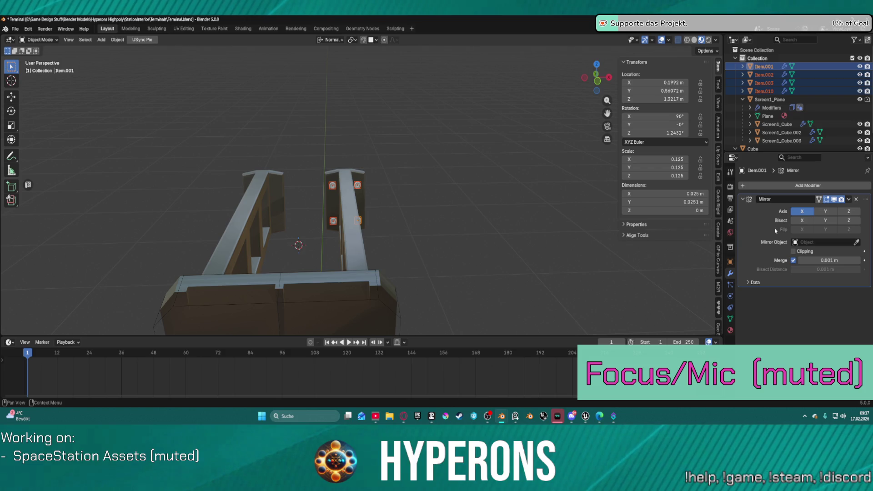
right_click(387, 137)
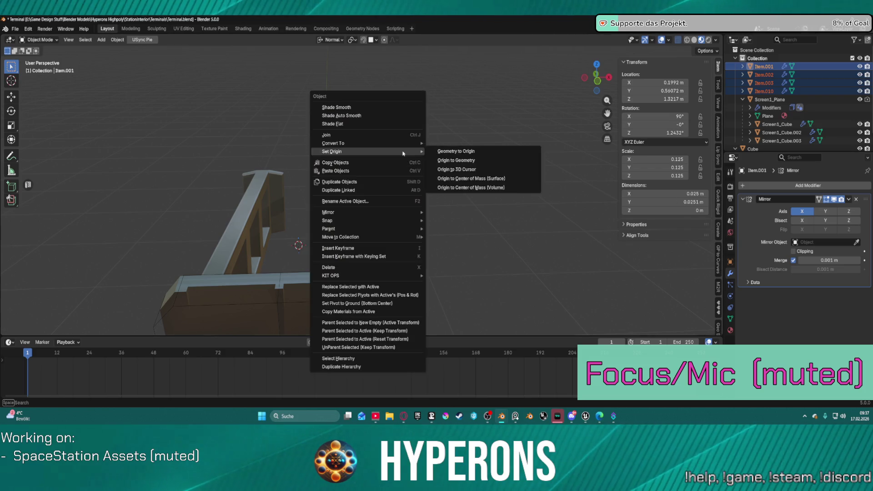
mouse_move(409, 151)
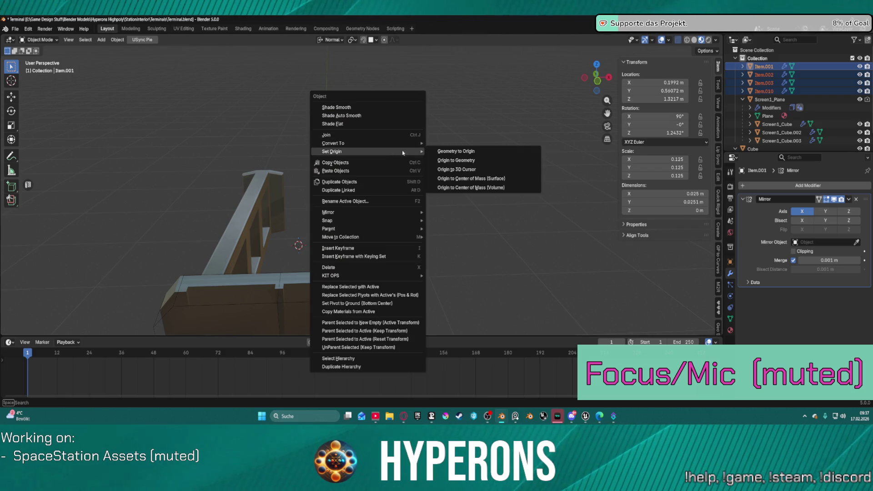
click(492, 171)
mouse_move(492, 171)
middle_down()
mouse_move(404, 189)
mouse_move(384, 169)
mouse_move(398, 157)
mouse_move(391, 146)
mouse_move(401, 152)
mouse_move(379, 166)
middle_up()
mouse_move(306, 205)
middle_down()
mouse_move(368, 148)
mouse_move(365, 232)
mouse_move(376, 166)
mouse_move(270, 184)
middle_up()
middle_drag(367, 173, 374, 174)
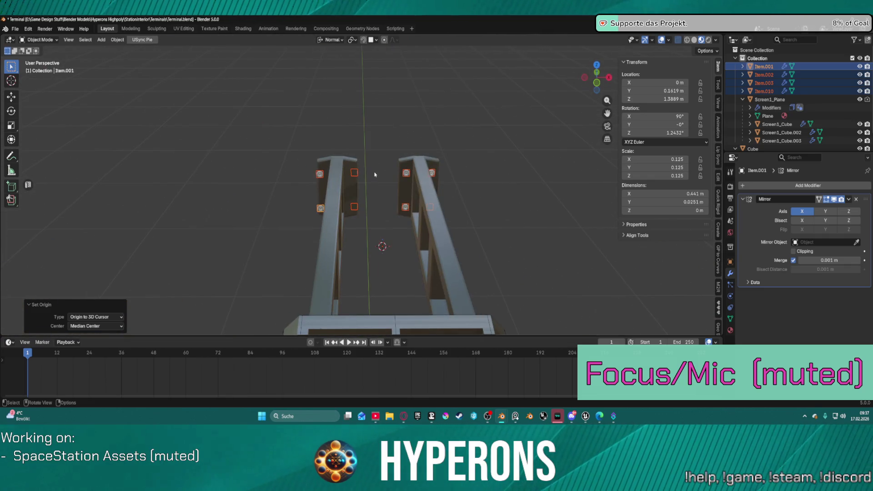
key(ctrl+z)
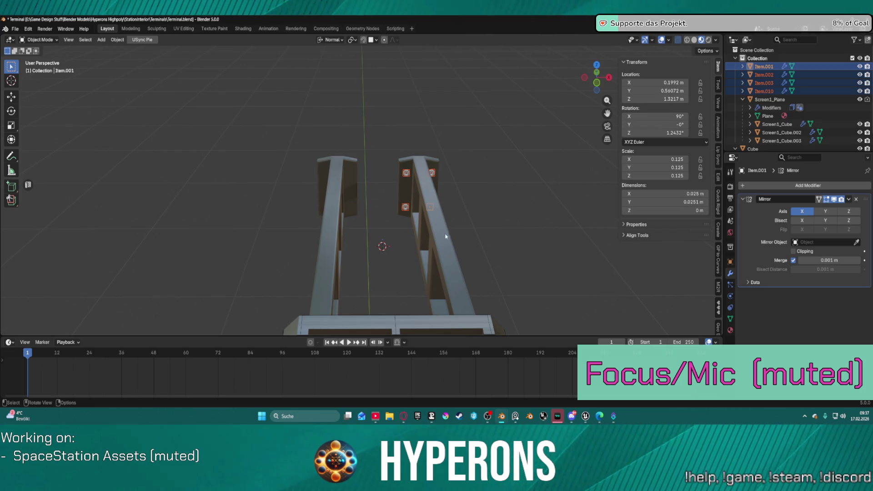
click(426, 241)
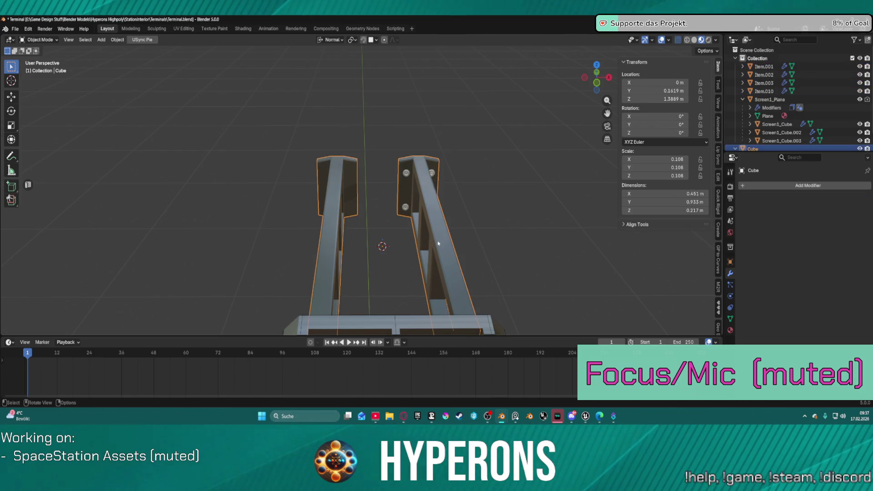
Set the Cube's origin to its geometry.
right_click(405, 186)
mouse_move(405, 184)
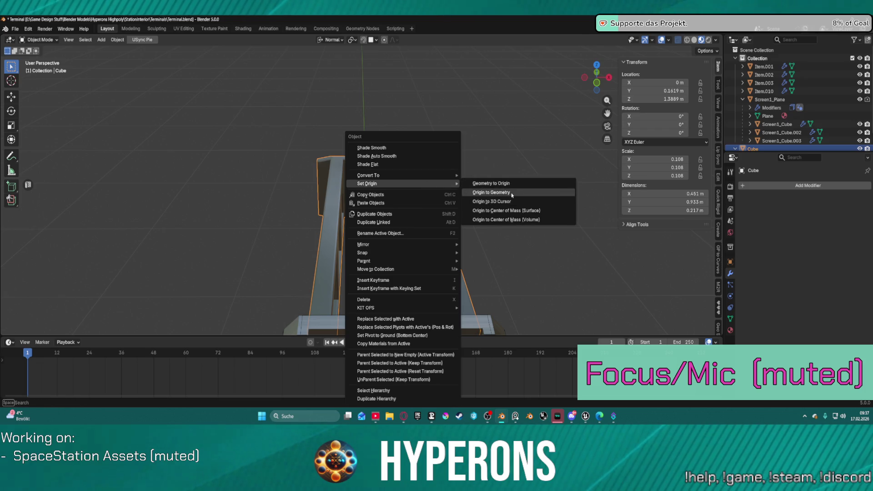
click(511, 193)
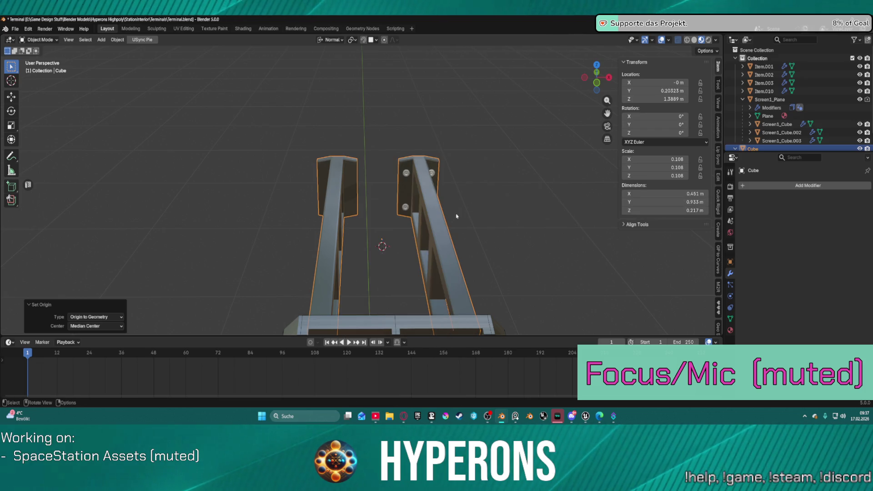
Select Item.001 to Item.010 and set their origin to the 3D cursor.
click(764, 91)
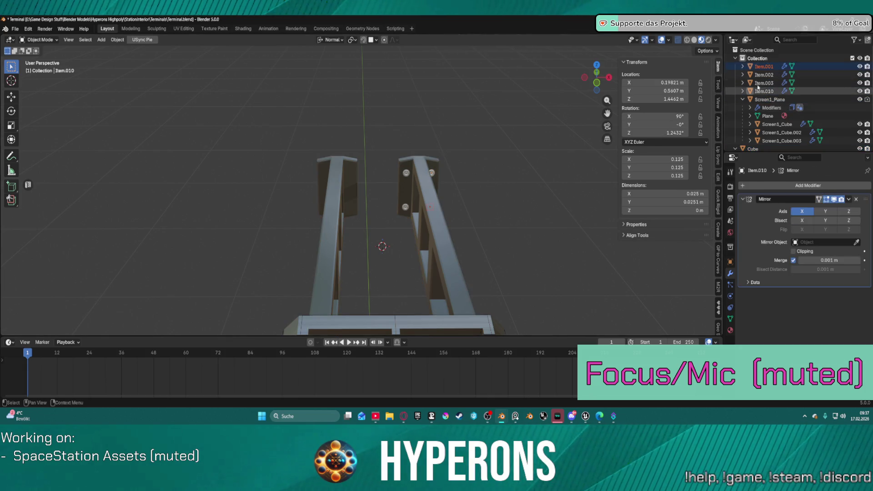
shift+click(764, 67)
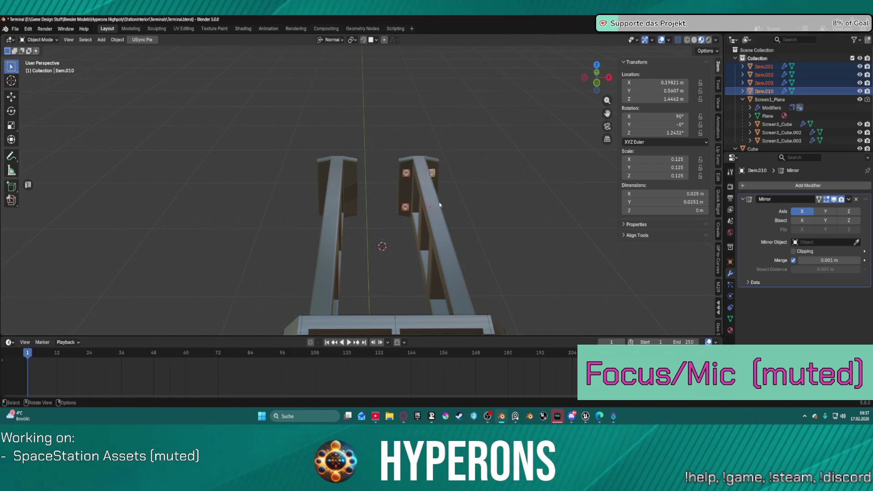
right_click(468, 182)
mouse_move(468, 183)
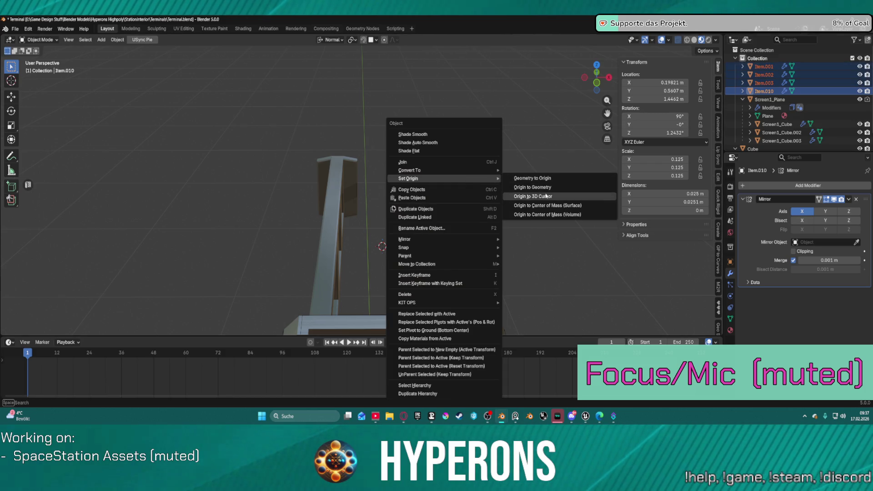
click(534, 196)
mouse_move(538, 195)
middle_down()
mouse_move(475, 179)
mouse_move(490, 183)
mouse_move(441, 187)
middle_up()
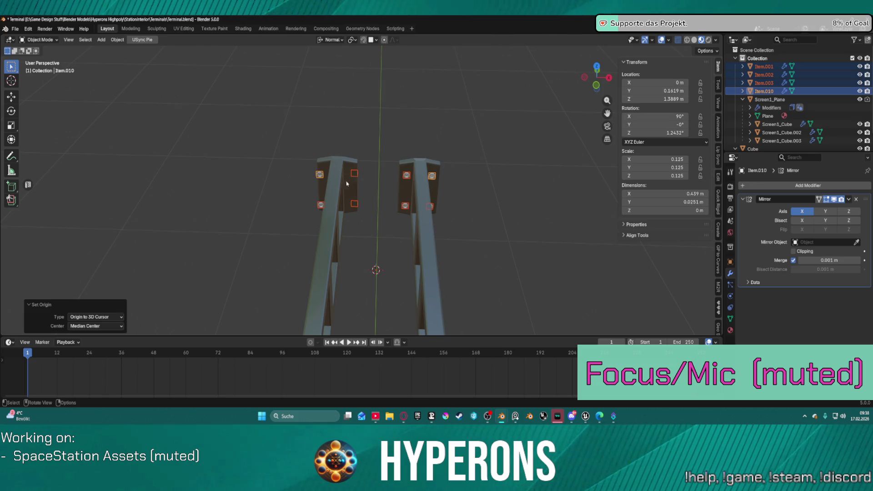
Orbit around the pillars to check the mirrored inserts from the side and below.
mouse_move(429, 202)
middle_down()
mouse_move(446, 189)
mouse_move(403, 187)
mouse_move(354, 284)
mouse_move(343, 280)
mouse_move(327, 233)
mouse_move(344, 179)
mouse_move(436, 190)
mouse_move(523, 255)
middle_up()
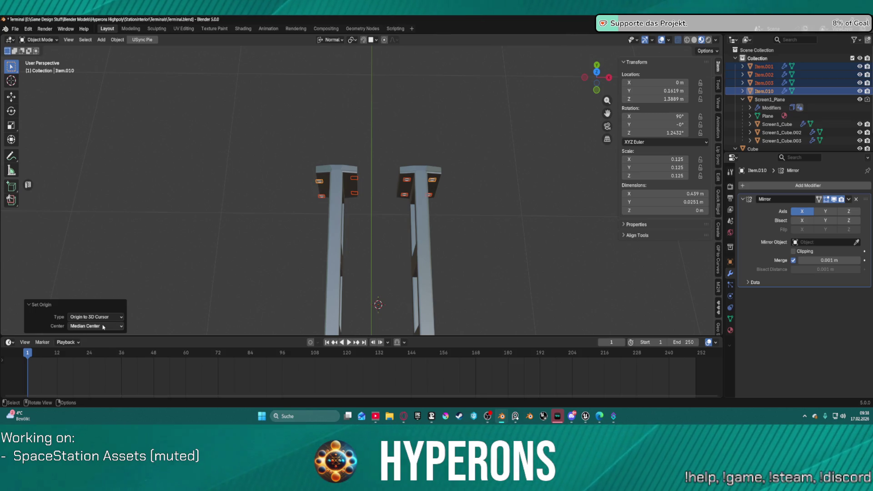
mouse_move(424, 244)
middle_down()
mouse_move(463, 96)
mouse_move(520, 130)
middle_up()
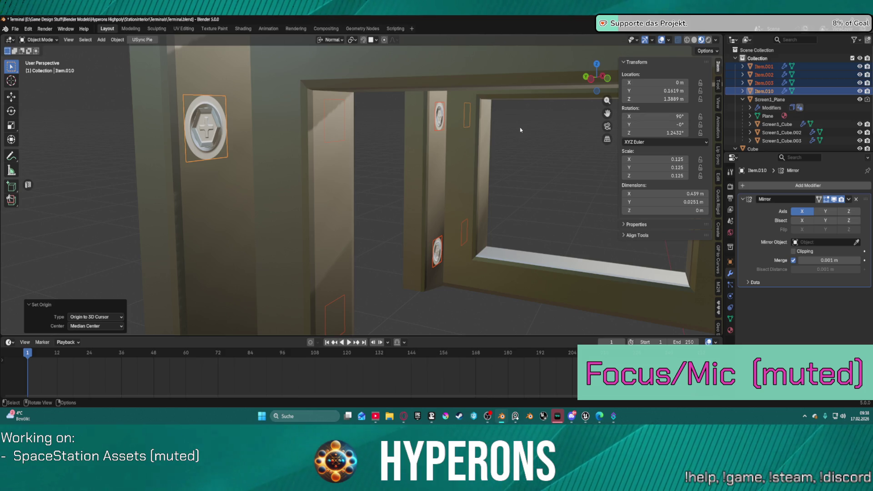
mouse_move(488, 116)
middle_down()
mouse_move(520, 177)
mouse_move(452, 205)
mouse_move(431, 236)
mouse_move(440, 273)
mouse_move(444, 241)
mouse_move(316, 208)
mouse_move(285, 171)
mouse_move(308, 203)
mouse_move(436, 200)
middle_up()
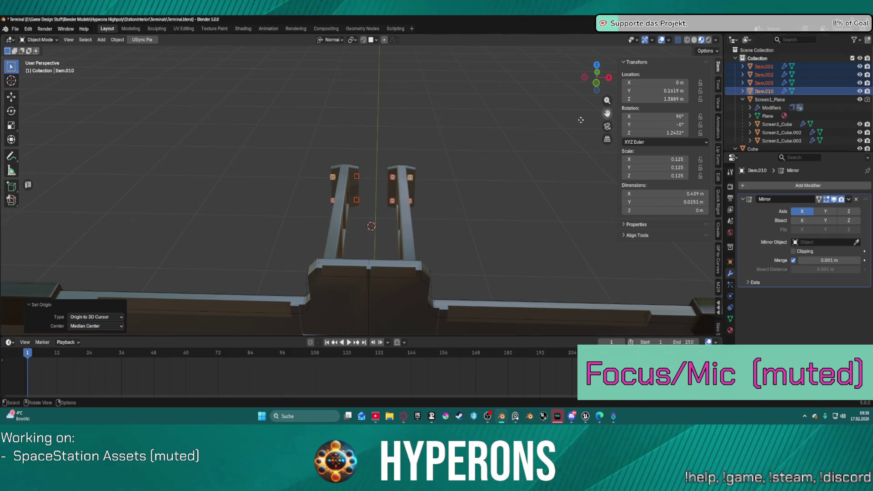
scroll(364, 163, up, 5)
scroll(357, 164, down, 3)
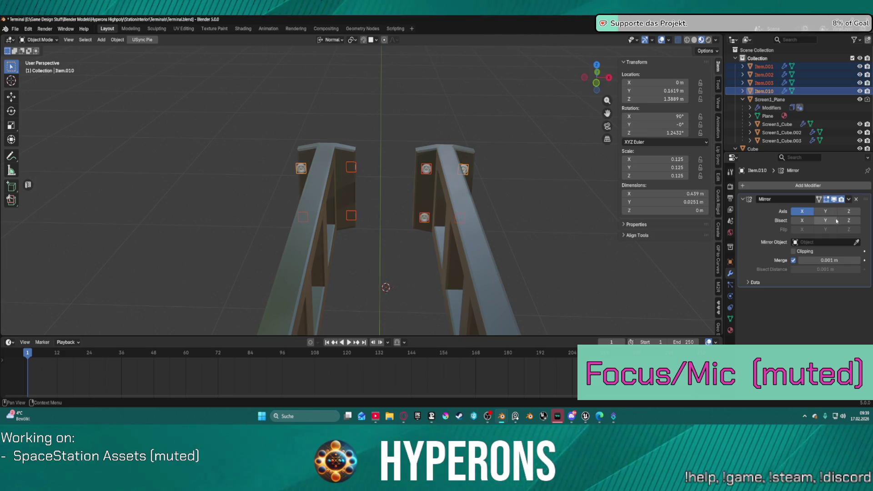
mouse_move(344, 176)
middle_down()
mouse_move(386, 172)
mouse_move(345, 176)
middle_up()
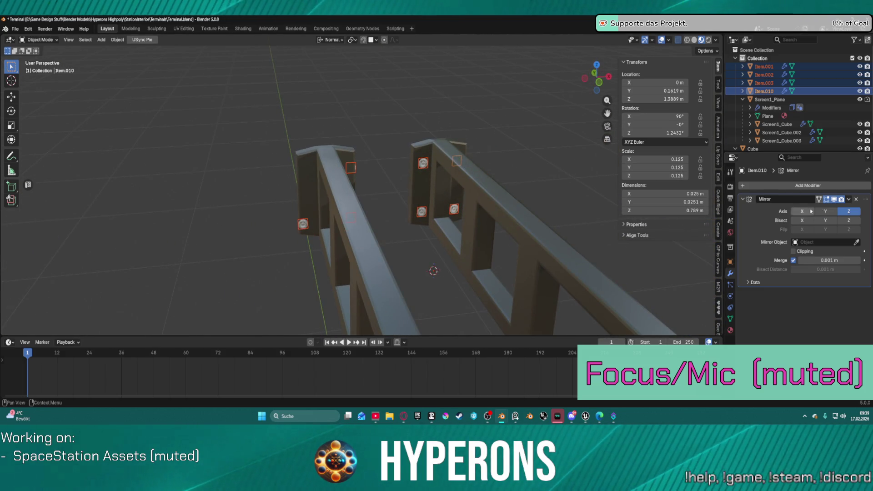
Deselect the screw objects and orbit to a high view of the railings.
click(498, 157)
mouse_move(511, 154)
middle_down()
mouse_move(446, 206)
mouse_move(460, 240)
mouse_move(463, 220)
mouse_move(497, 206)
mouse_move(489, 184)
middle_up()
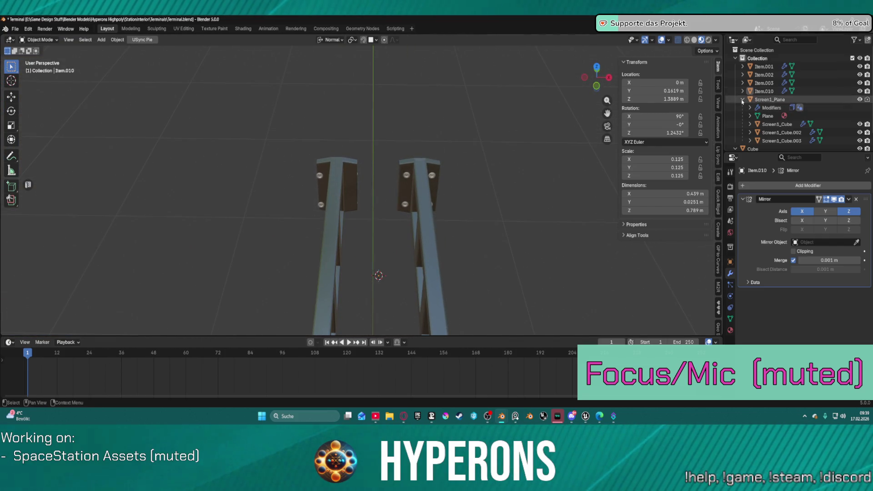
scroll(536, 156, down, 4)
scroll(451, 229, up, 2)
mouse_move(451, 229)
middle_down()
mouse_move(491, 210)
mouse_move(598, 203)
mouse_move(606, 219)
middle_up()
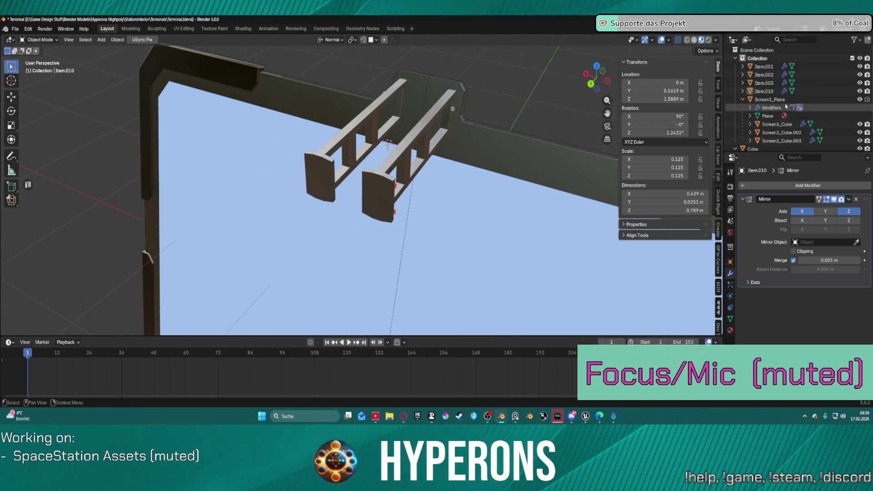
Undo the mirror edits so the screws mirror only across X.
mouse_move(345, 195)
middle_down()
mouse_move(361, 124)
mouse_move(399, 127)
middle_up()
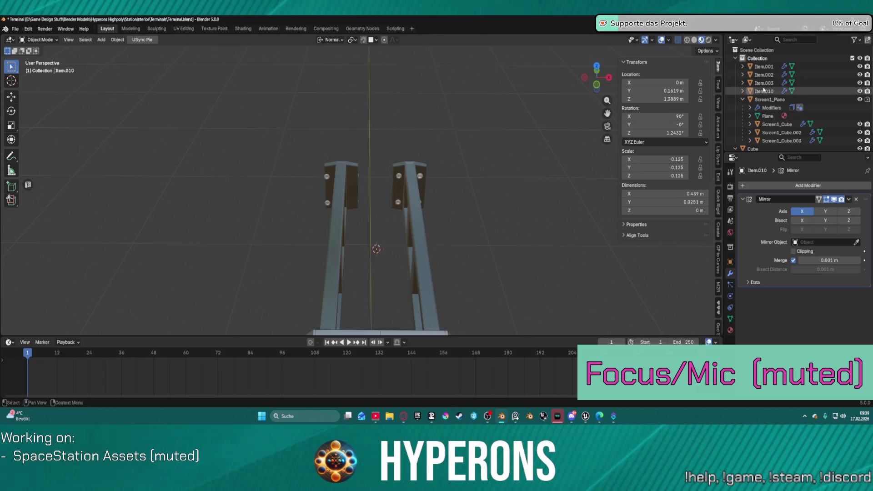
key(ctrl+shift+z)
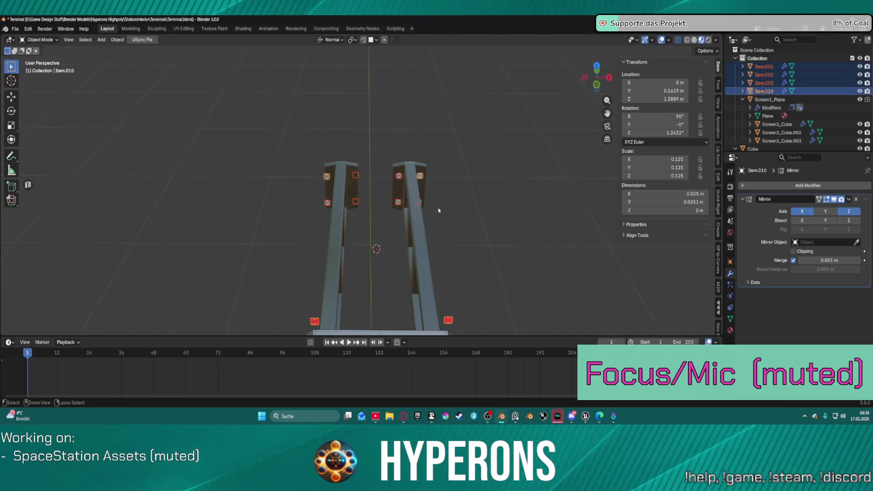
key(ctrl+z)
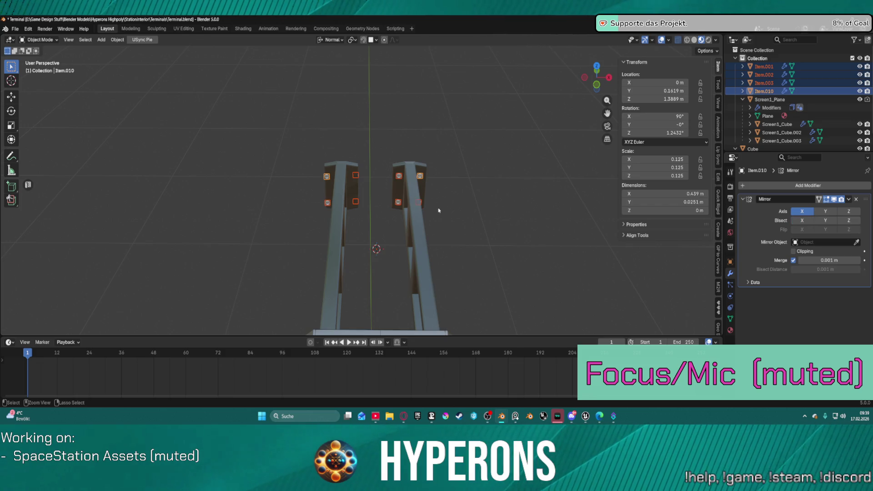
Select the Cube frame and view it from above, ready to edit it.
mouse_move(458, 196)
middle_down()
mouse_move(436, 196)
mouse_move(442, 189)
mouse_move(278, 225)
middle_up()
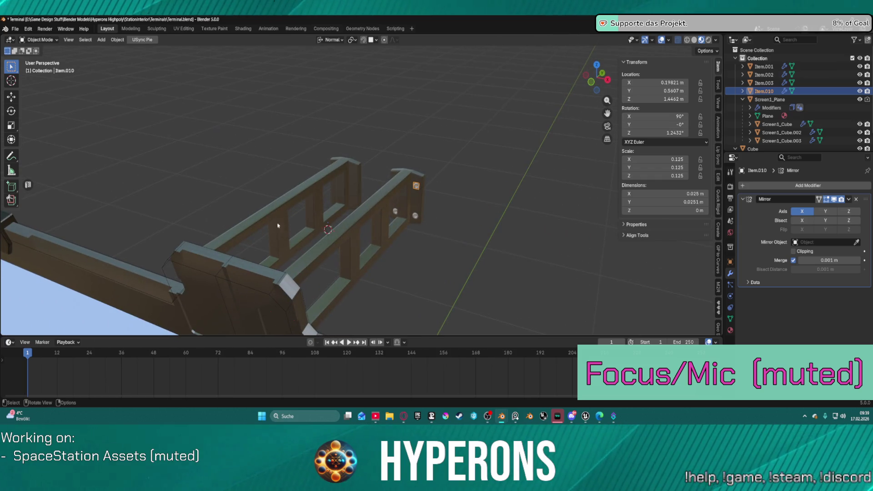
click(321, 249)
mouse_move(321, 250)
middle_down()
mouse_move(184, 250)
mouse_move(185, 263)
middle_up()
mouse_move(365, 103)
middle_down()
mouse_move(397, 136)
mouse_move(546, 113)
mouse_move(547, 101)
mouse_move(528, 195)
middle_up()
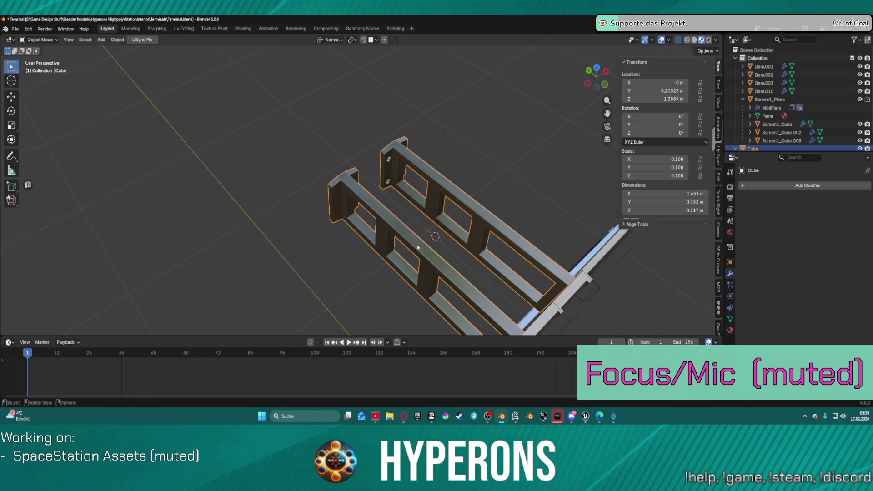
key(ctrl+Tab)
Delete the frame's front rail vertices in Edit Mode.
click(444, 239)
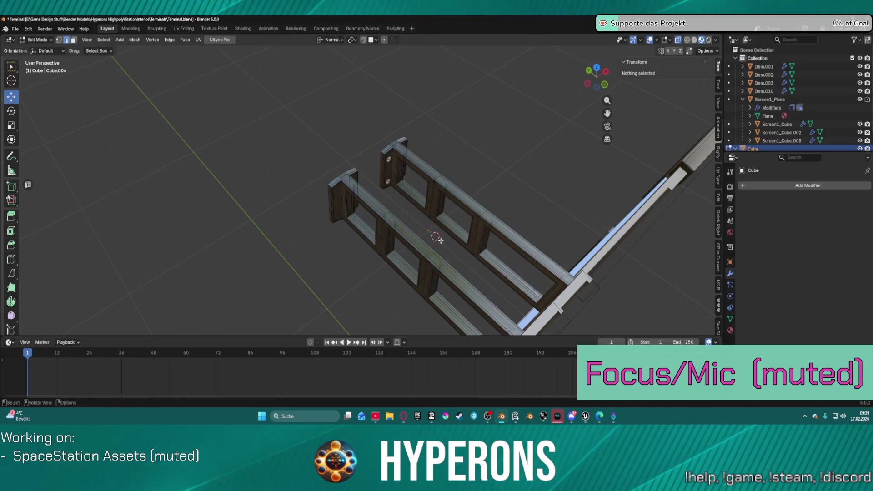
key(l)
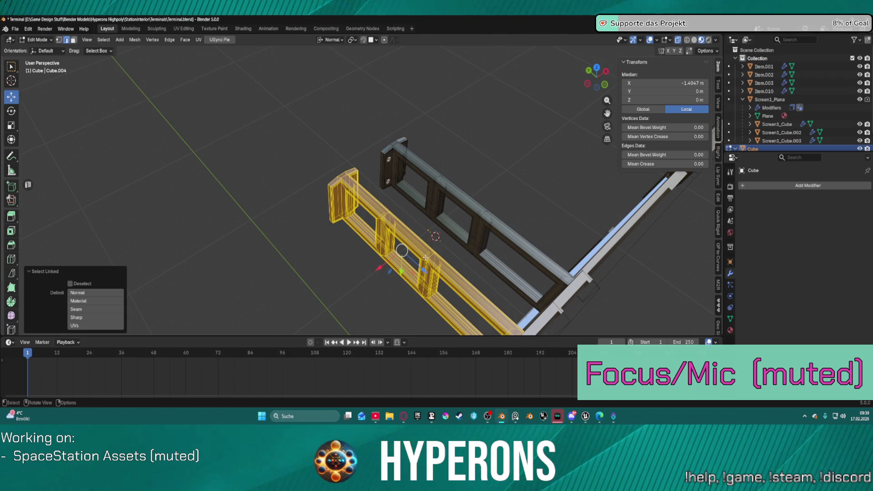
key(x)
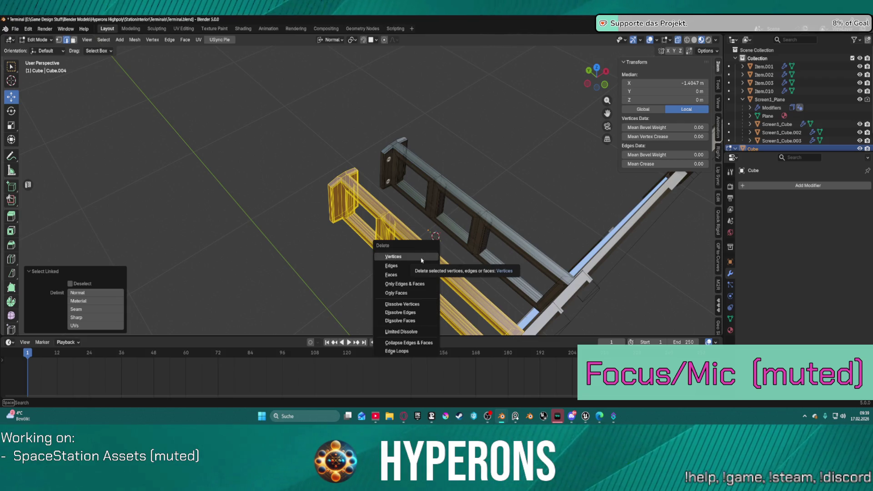
click(421, 258)
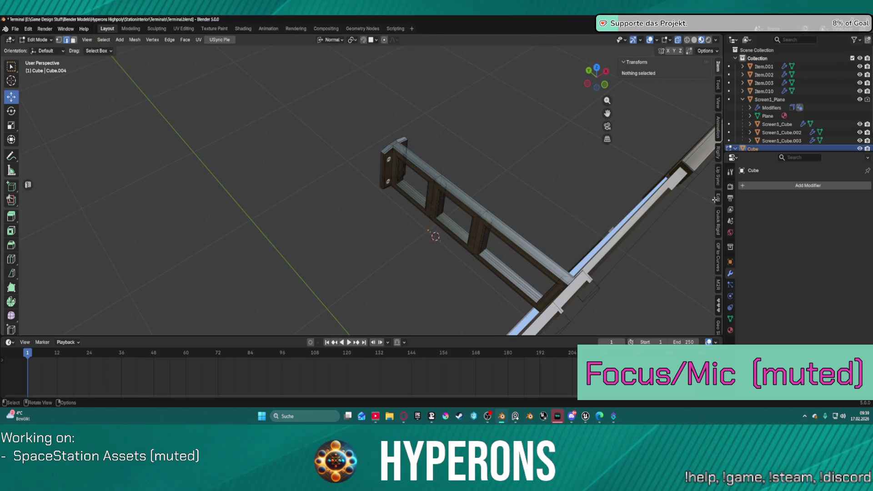
Add an X-axis Mirror modifier to the Cube frame and return to Object Mode.
click(800, 185)
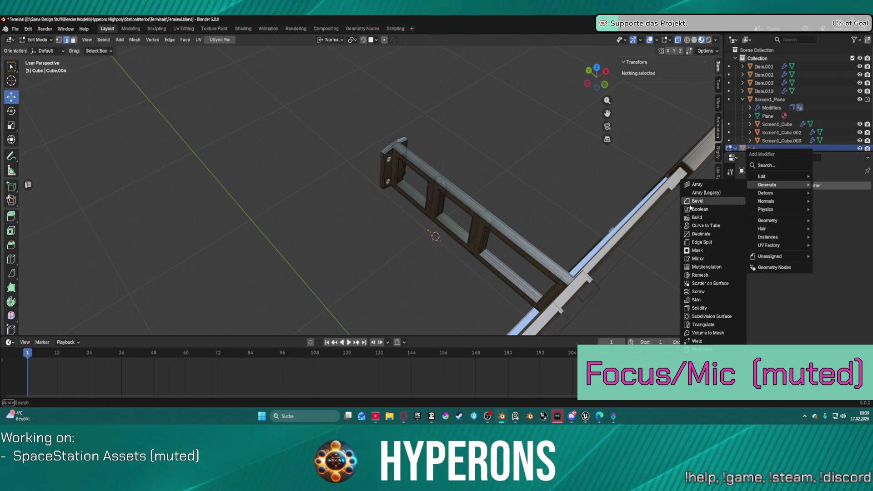
click(698, 258)
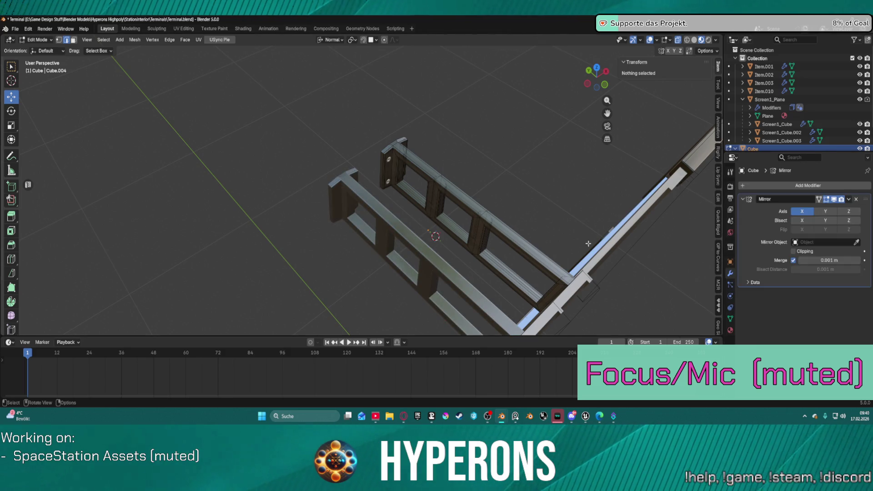
key(z)
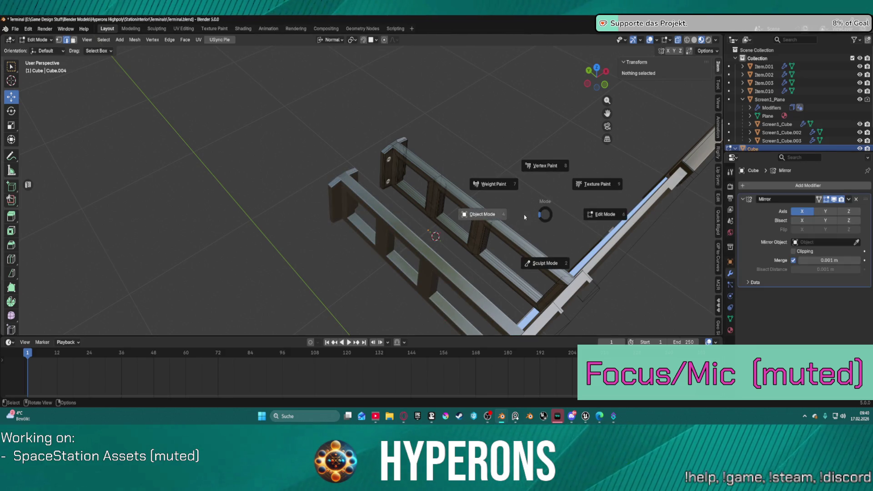
click(848, 200)
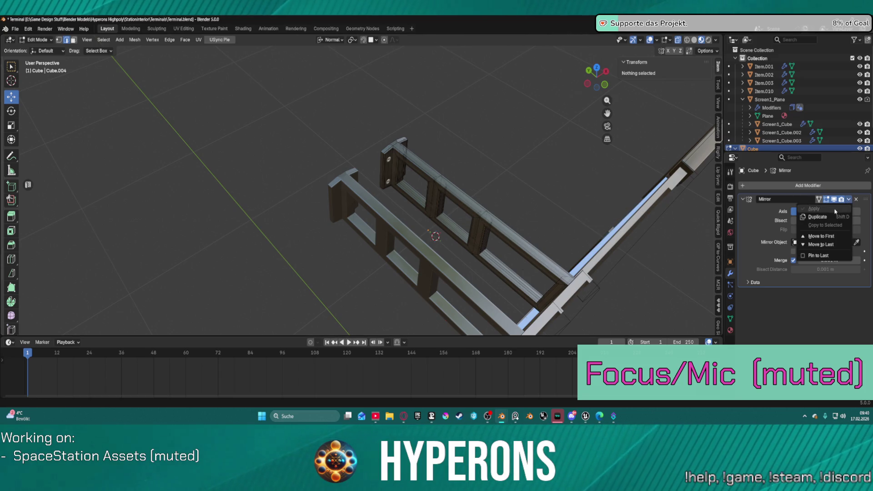
key(ctrl+Tab)
click(503, 193)
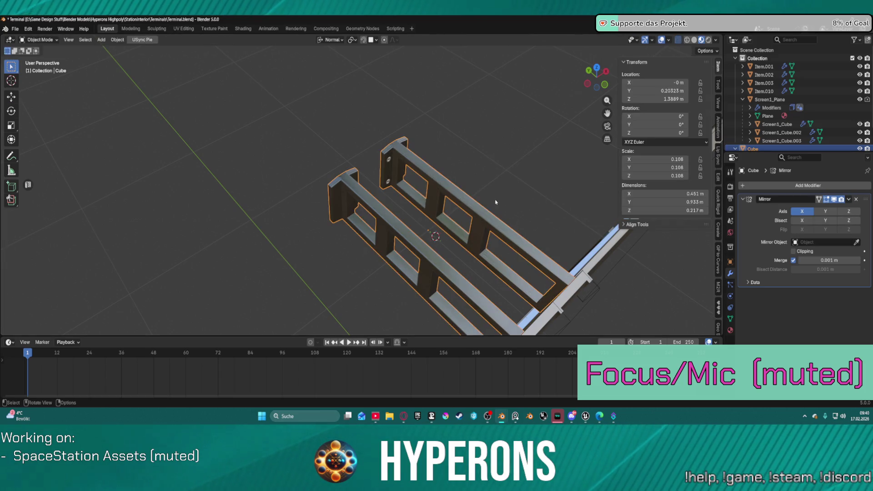
Apply the frame's Mirror modifier and select the screw objects with Item.010 active.
click(848, 200)
click(814, 209)
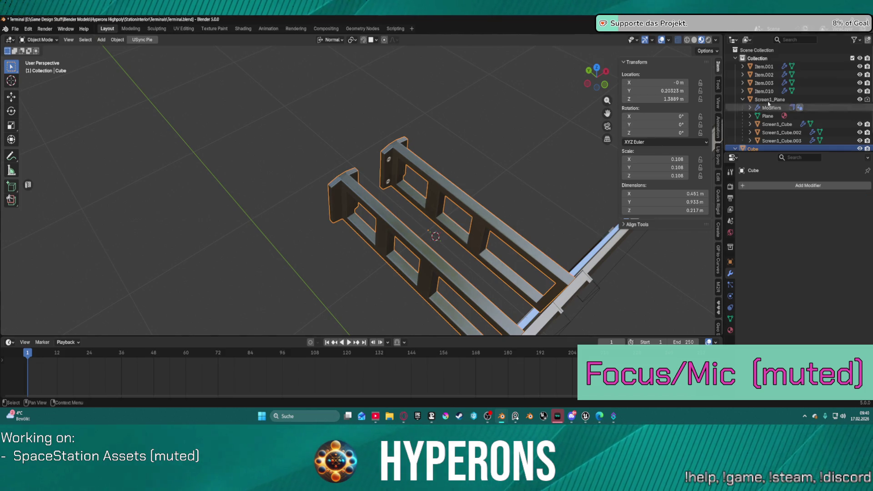
click(764, 91)
shift+click(764, 74)
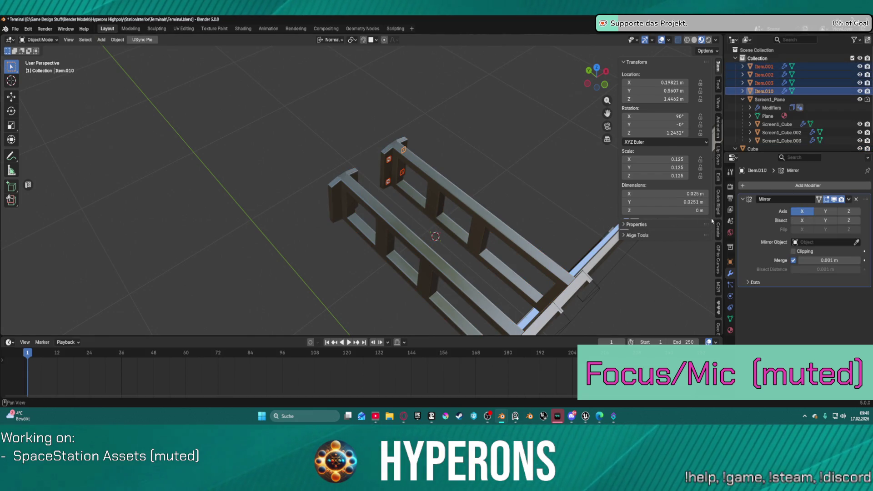
mouse_move(569, 200)
middle_down()
mouse_move(354, 166)
mouse_move(447, 194)
middle_up()
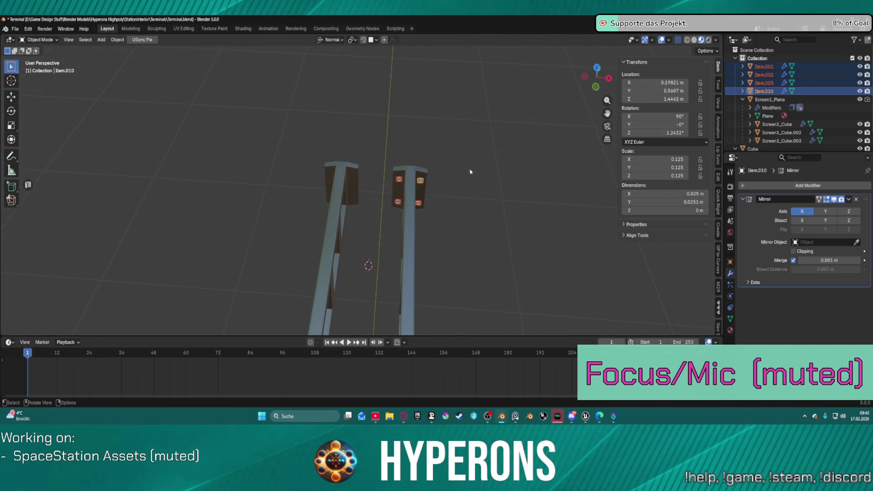
Reselect the screws with Item.010 active and set their origin to their geometry.
click(412, 230)
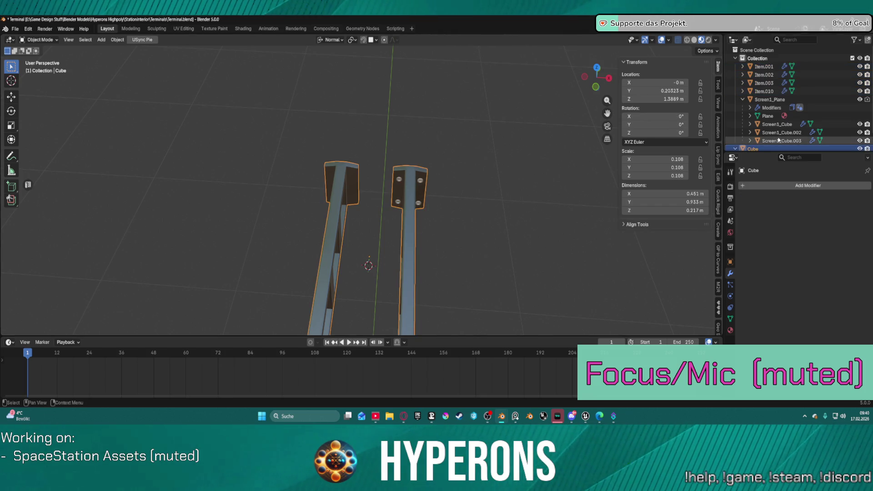
middle_drag(453, 155, 452, 182)
click(767, 91)
shift+click(764, 66)
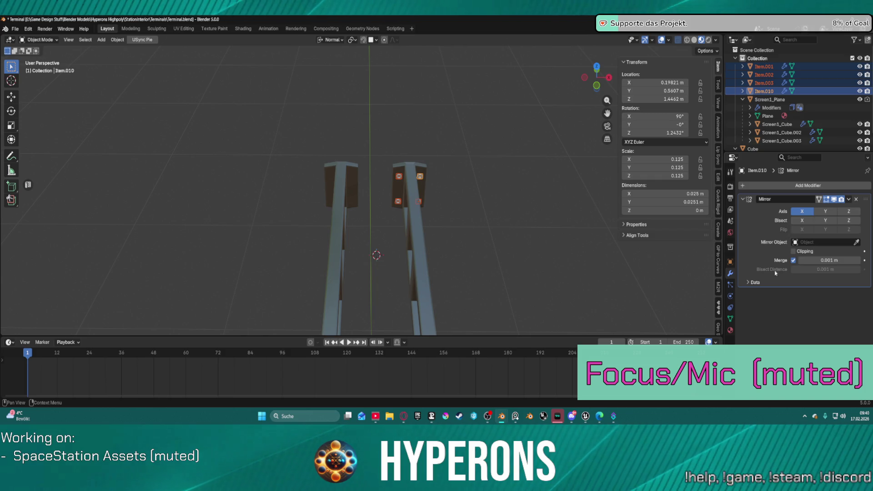
right_click(469, 220)
mouse_move(468, 183)
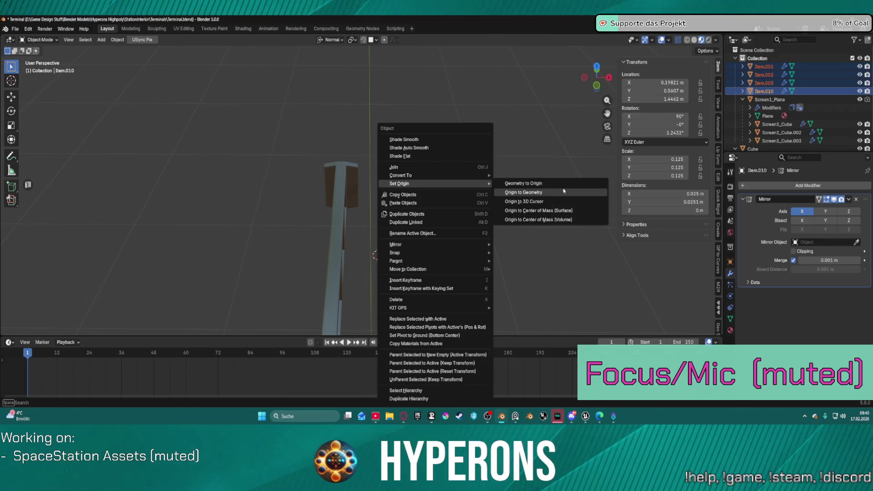
click(564, 192)
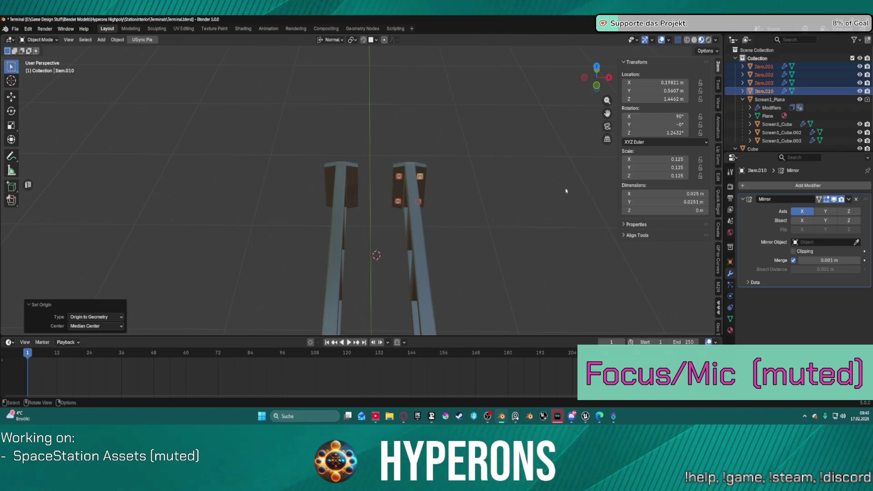
Try setting the screws' origin to the 3D cursor, undo it, and select the Cube frame.
right_click(512, 191)
mouse_move(514, 184)
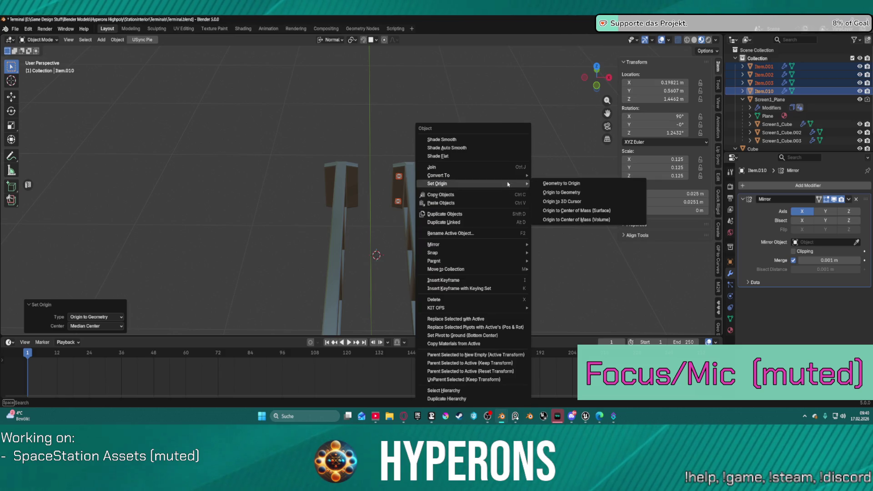
click(569, 201)
mouse_move(402, 165)
middle_down()
mouse_move(554, 142)
mouse_move(383, 151)
middle_up()
key(ctrl+z)
click(433, 166)
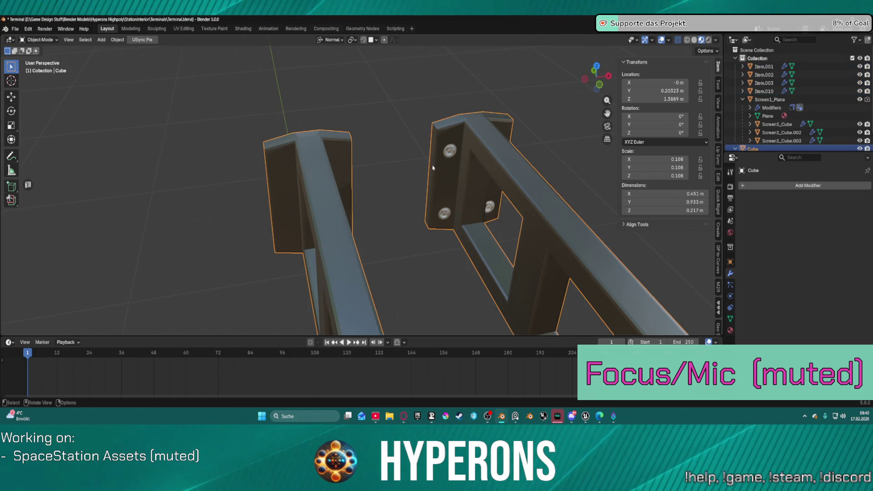
Enter Edit Mode on the frame mesh and clear the selection.
key(ctrl+Tab)
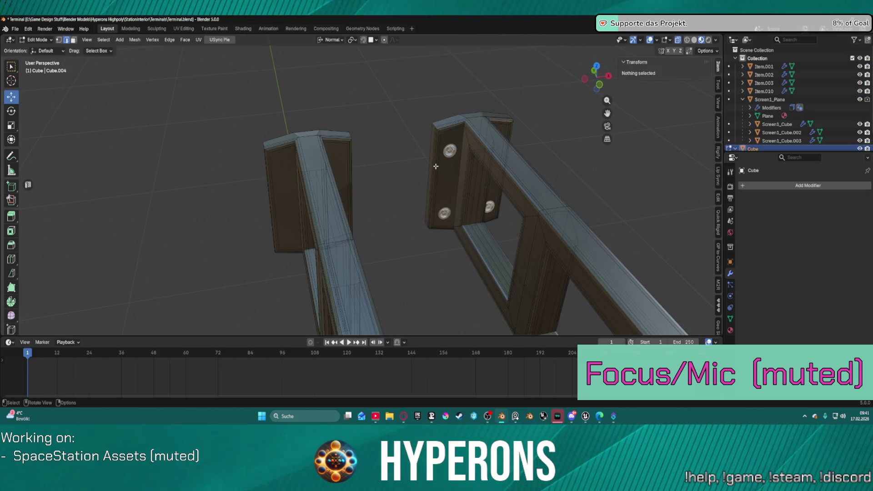
key(F2)
key(Escape)
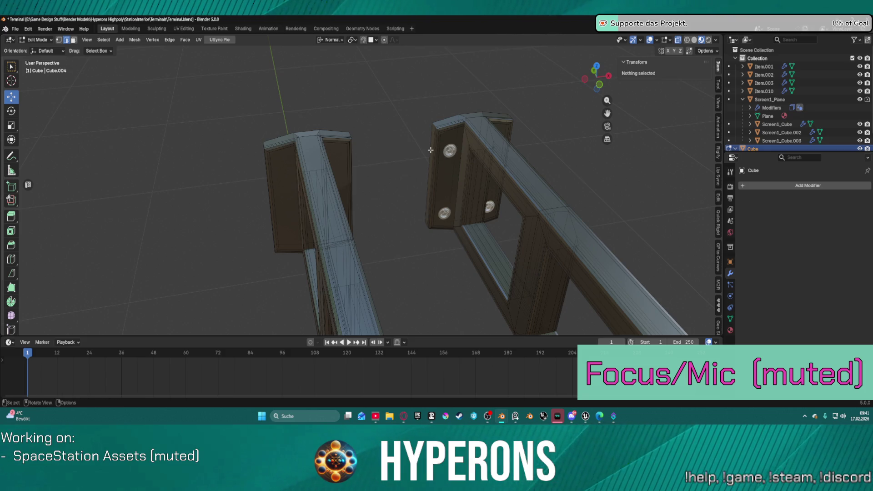
click(430, 150)
key(alt+a)
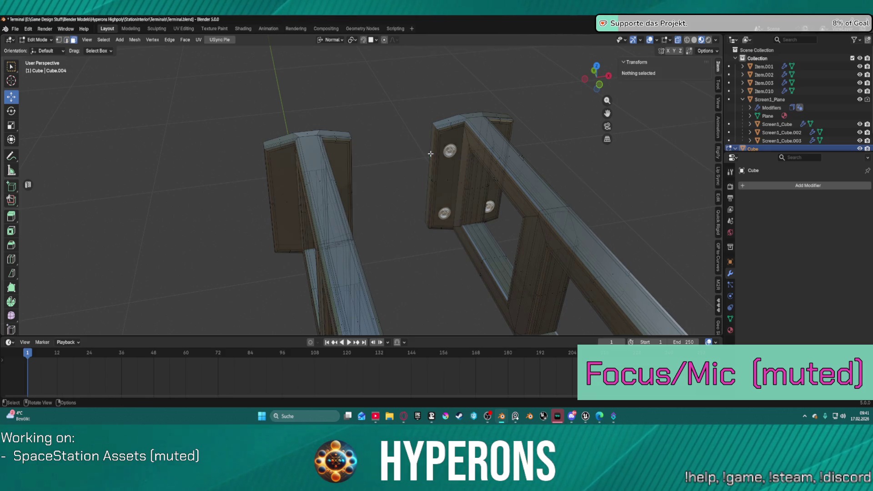
middle_drag(489, 146, 477, 176)
Select both bracket faces and snap the 3D cursor to the selection between them.
click(457, 182)
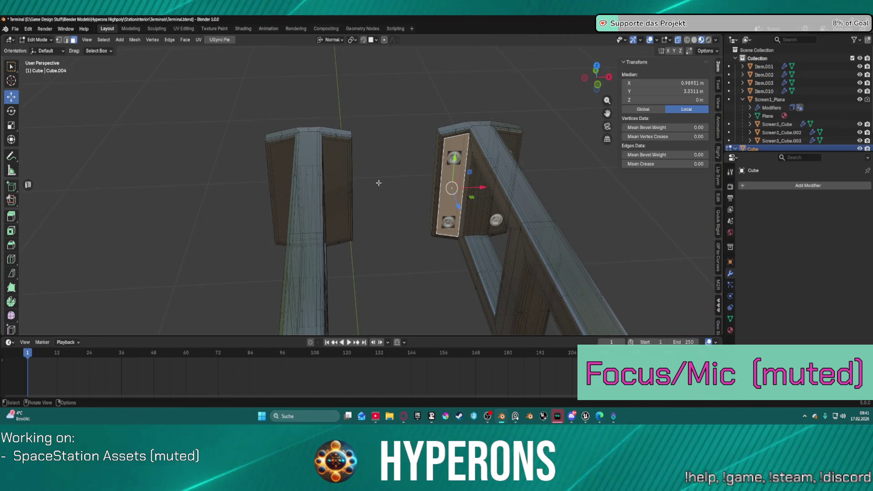
shift+click(341, 190)
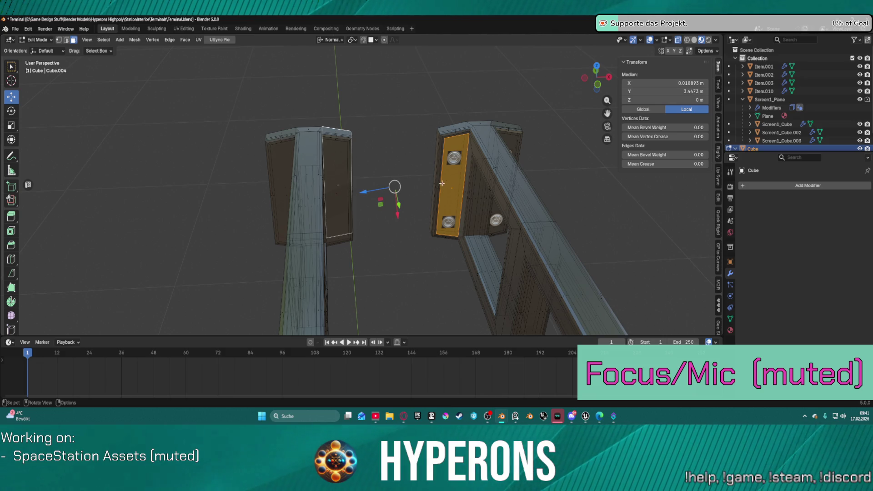
key(alt+a)
click(336, 193)
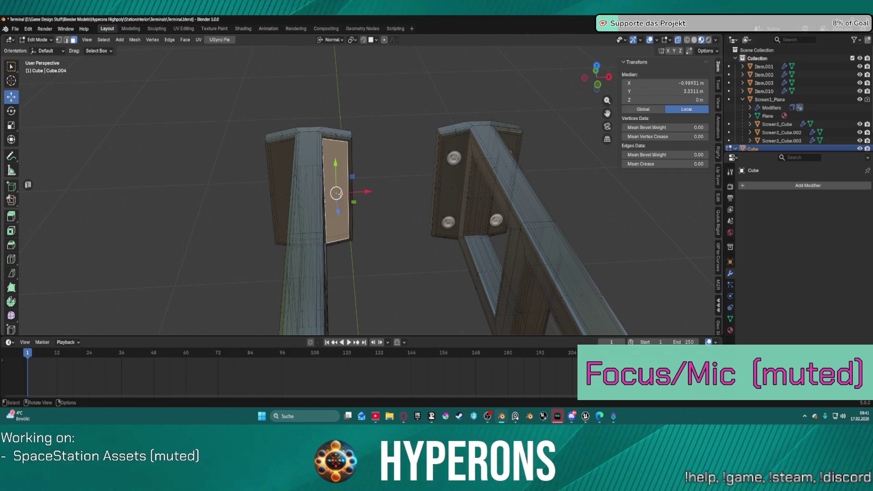
click(448, 187)
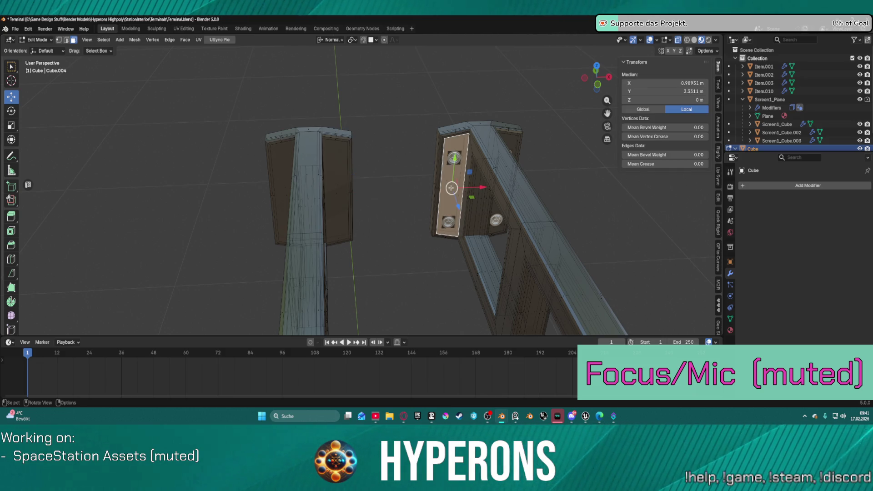
shift+click(339, 194)
right_click(370, 173)
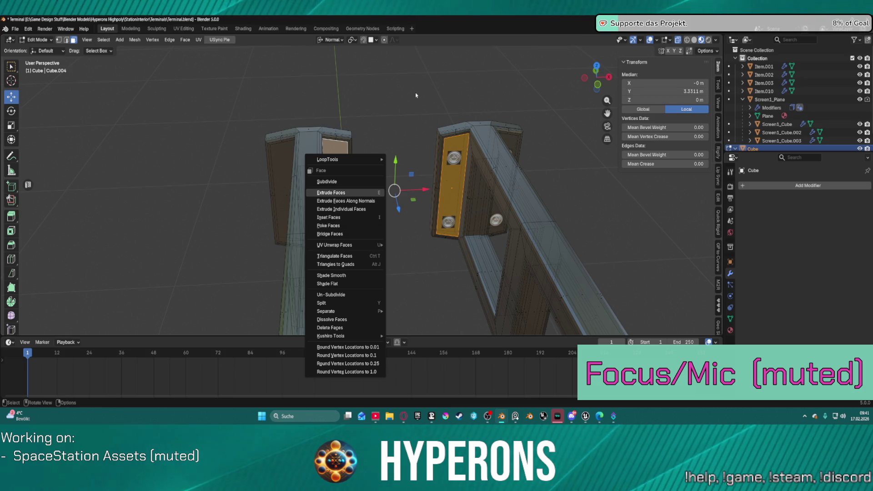
key(shift+s)
click(374, 221)
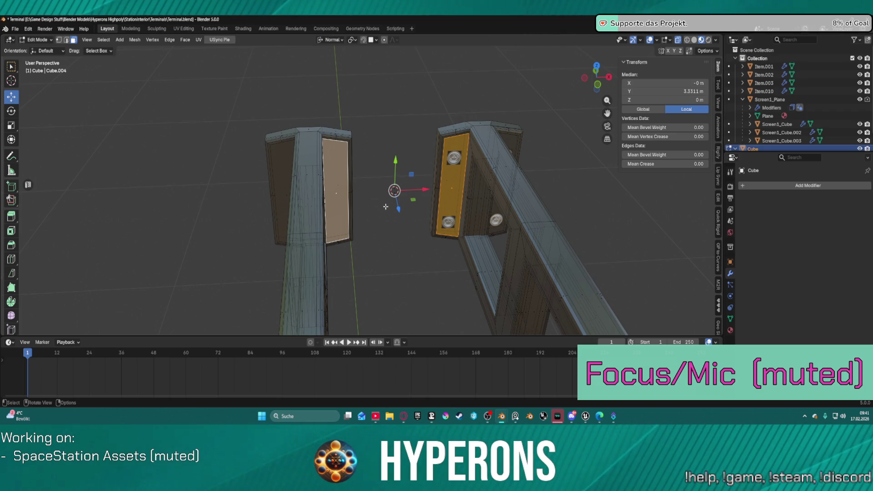
Select the four bolt objects in the Outliner and return to Object Mode.
ctrl+click(728, 91)
ctrl+click(729, 82)
ctrl+click(728, 75)
ctrl+click(728, 66)
right_click(413, 94)
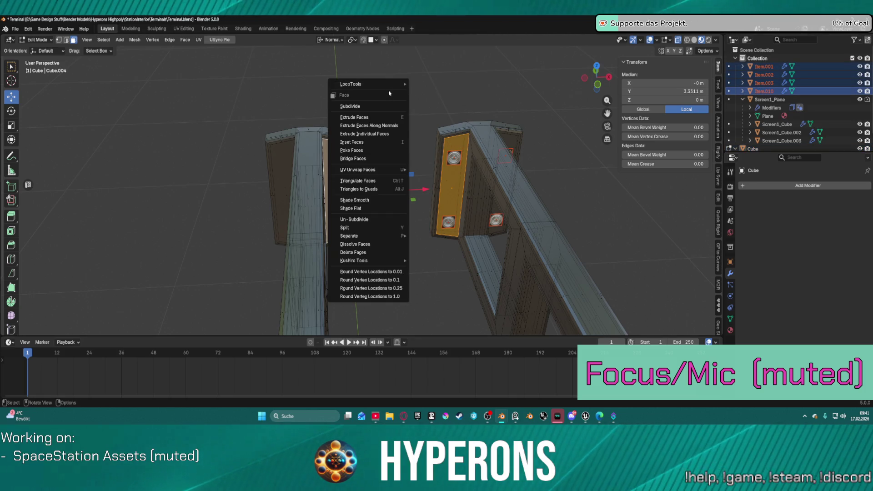
key(Escape)
key(Tab)
Set the selected objects' origins to geometry, then onto the 3D cursor.
right_click(397, 93)
mouse_move(396, 93)
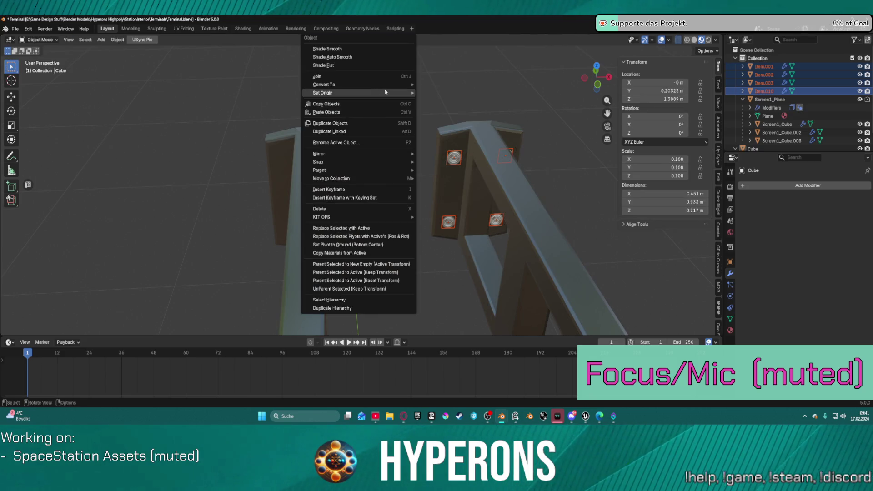
click(458, 102)
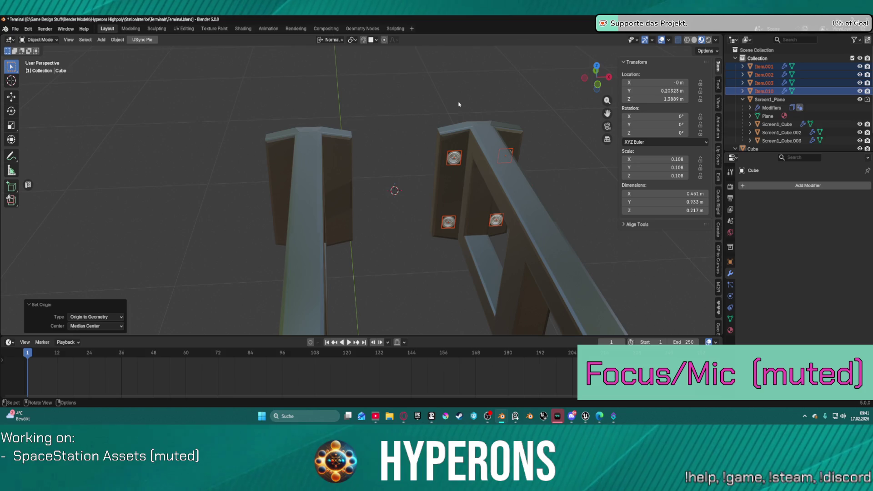
right_click(456, 102)
mouse_move(448, 103)
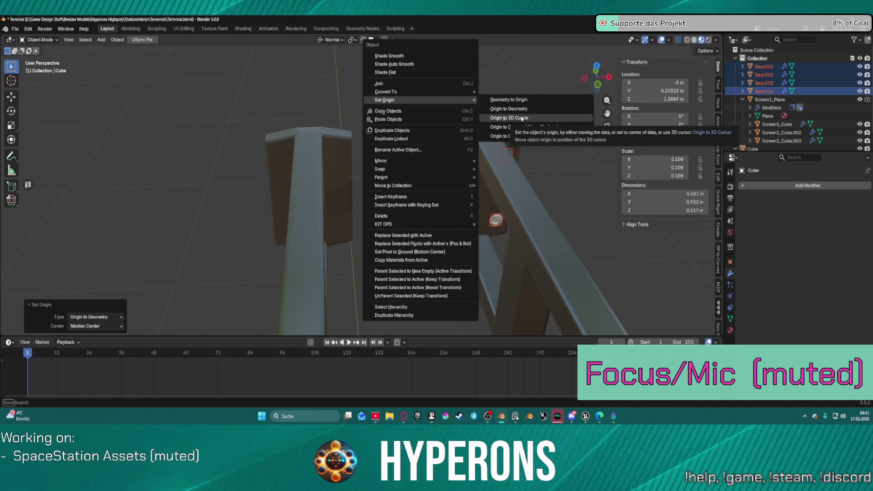
click(522, 119)
mouse_move(368, 146)
middle_down()
mouse_move(451, 128)
mouse_move(447, 165)
mouse_move(279, 192)
mouse_move(297, 178)
mouse_move(338, 189)
mouse_move(415, 177)
middle_up()
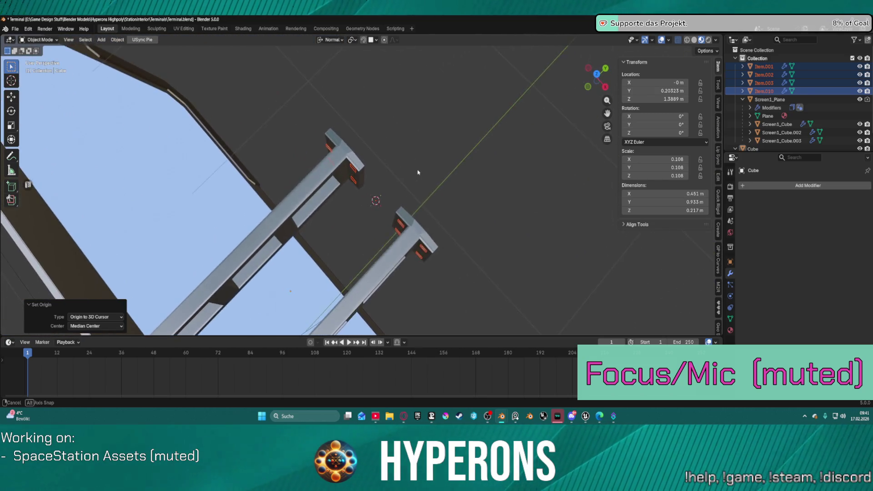
Test a frame Y location of 0 m, undo it, and leave only the frame selected.
click(672, 91)
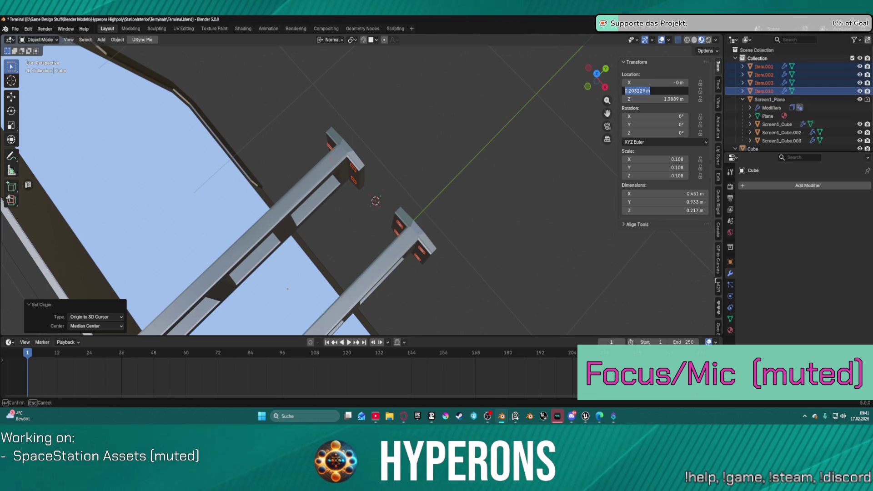
text(0)
key(Return)
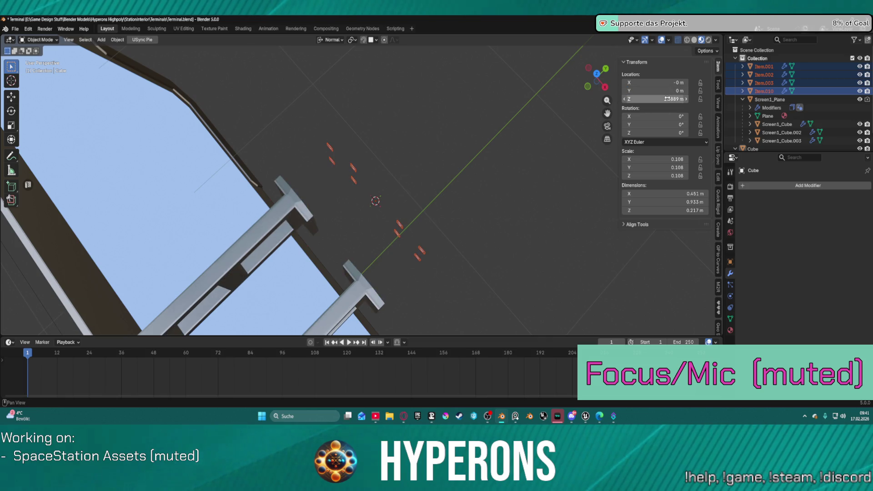
mouse_move(457, 201)
middle_down()
mouse_move(400, 241)
mouse_move(345, 225)
mouse_move(347, 197)
mouse_move(373, 191)
mouse_move(419, 132)
mouse_move(406, 162)
mouse_move(433, 152)
mouse_move(436, 134)
mouse_move(406, 121)
mouse_move(396, 97)
mouse_move(452, 63)
mouse_move(366, 85)
mouse_move(367, 76)
middle_up()
key(ctrl+z)
scroll(356, 119, up, 3)
mouse_move(412, 132)
middle_down()
mouse_move(396, 134)
mouse_move(423, 164)
mouse_move(319, 141)
mouse_move(365, 141)
mouse_move(400, 181)
mouse_move(410, 212)
mouse_move(446, 195)
mouse_move(395, 217)
middle_up()
click(397, 134)
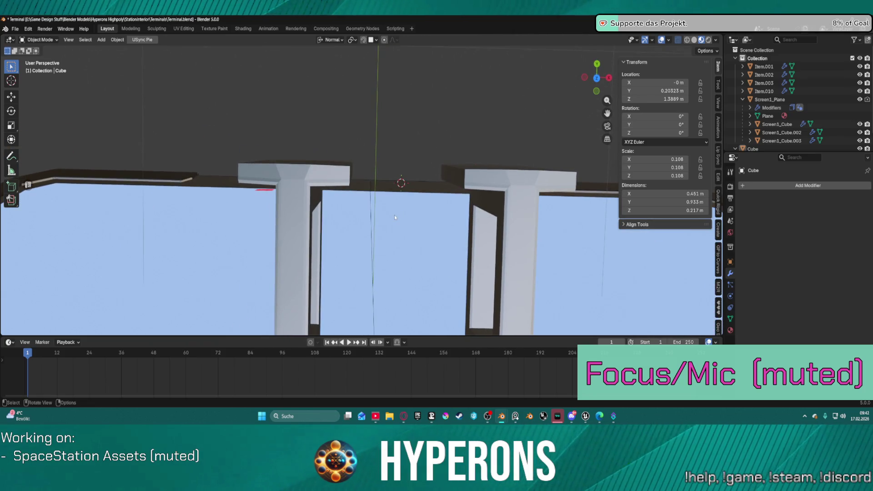
key(KP_5)
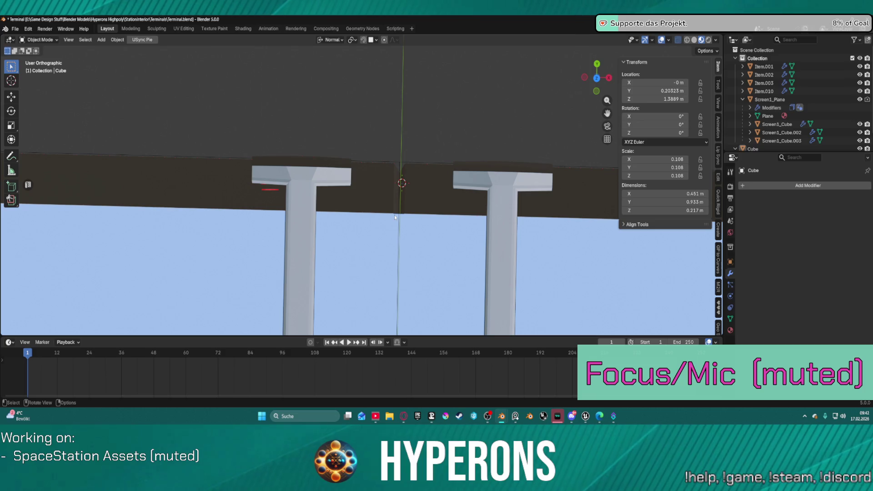
key(KP_3)
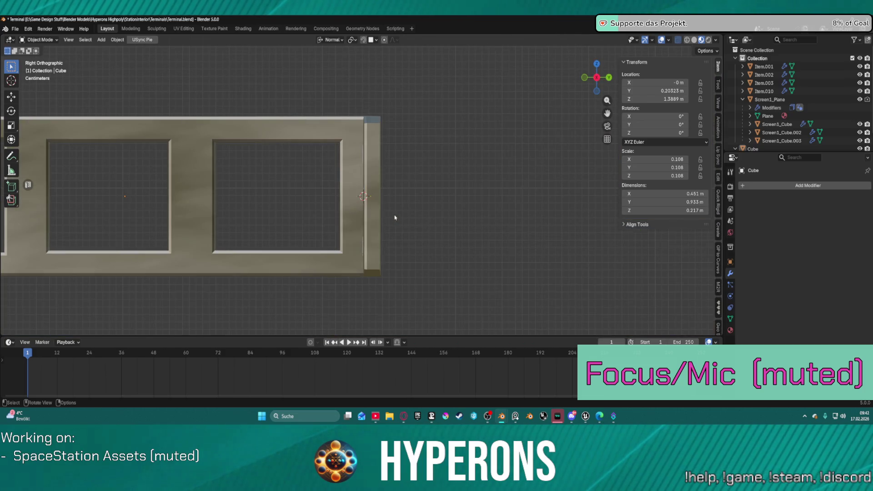
key(KP_1)
key(ctrl+KP_1)
key(KP_4)
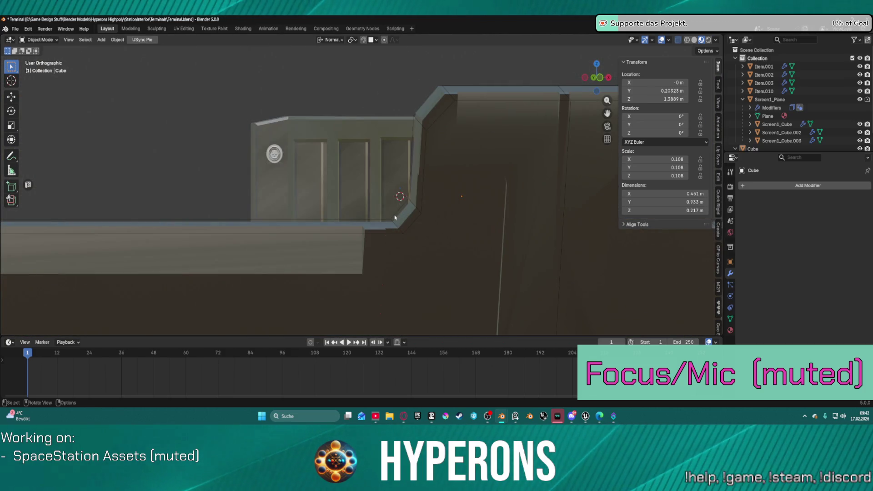
key(KP_8)
key(KP_8)
key(KP_8)
key(KP_7)
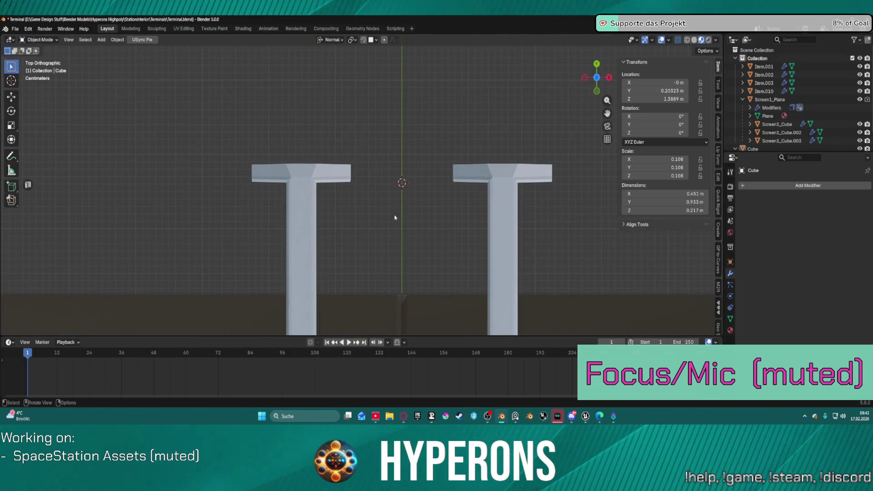
scroll(426, 173, up, 4)
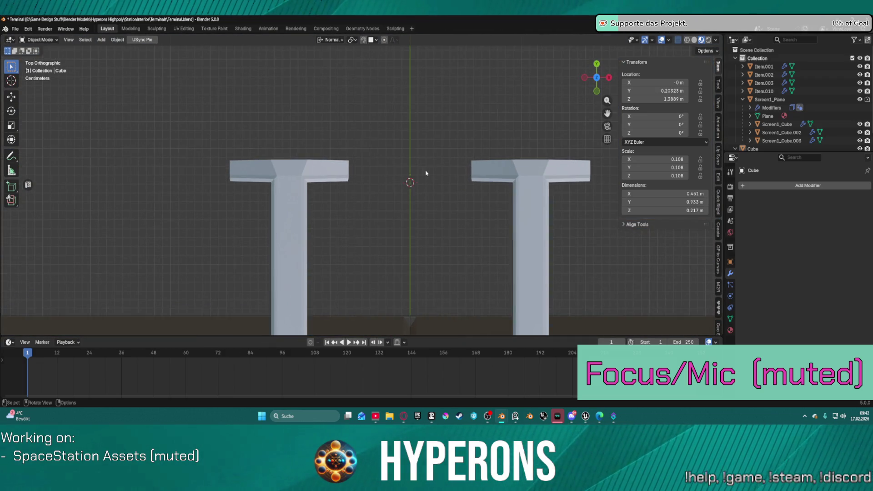
mouse_move(501, 184)
shift+middle_down()
mouse_move(312, 181)
mouse_move(509, 176)
mouse_move(435, 175)
shift+middle_up()
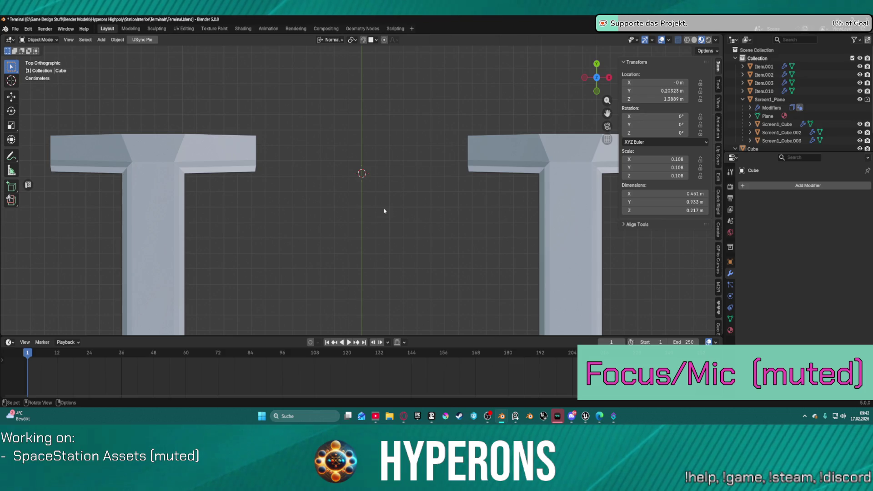
mouse_move(384, 210)
middle_down()
mouse_move(348, 285)
mouse_move(376, 267)
mouse_move(382, 191)
mouse_move(369, 153)
mouse_move(379, 144)
mouse_move(391, 173)
middle_up()
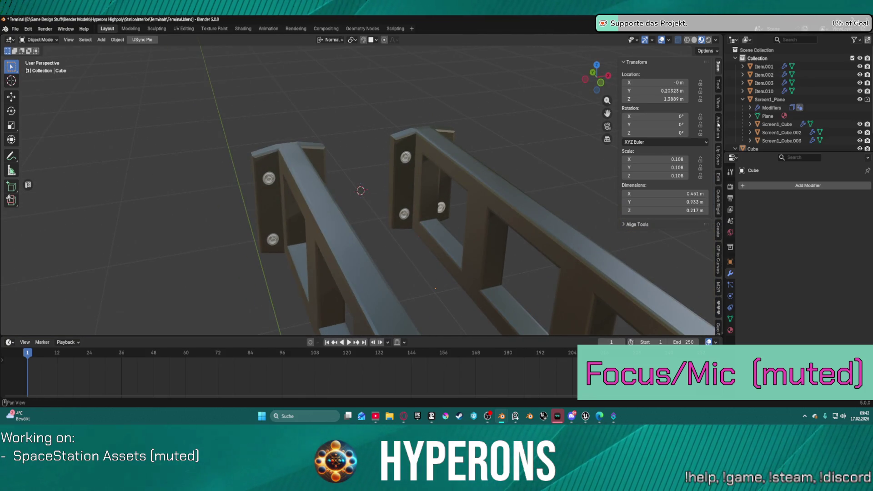
click(763, 83)
mouse_move(402, 213)
middle_down()
mouse_move(414, 174)
mouse_move(390, 214)
mouse_move(405, 261)
mouse_move(444, 181)
mouse_move(497, 181)
mouse_move(454, 195)
mouse_move(417, 190)
mouse_move(413, 206)
middle_up()
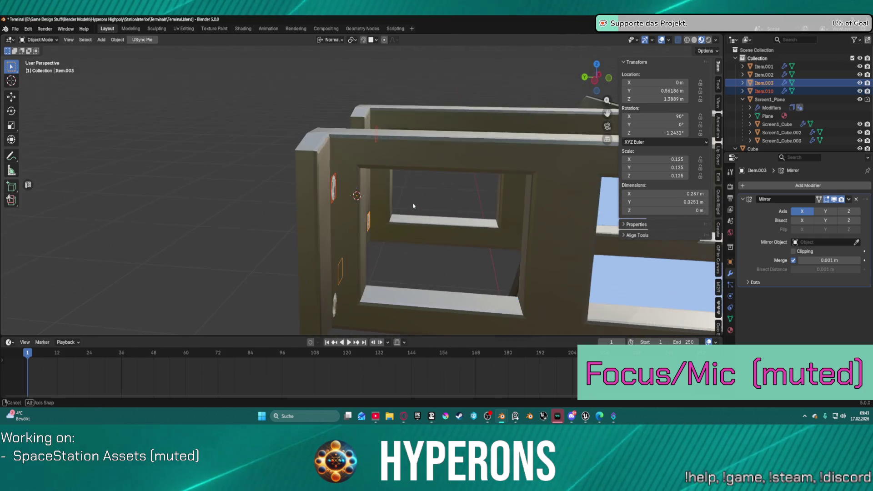
click(335, 187)
key(g)
key(x)
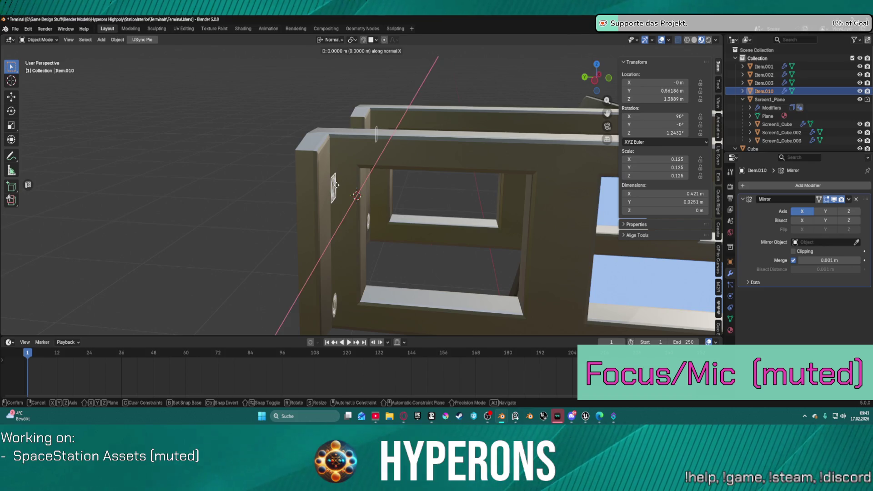
right_click(352, 185)
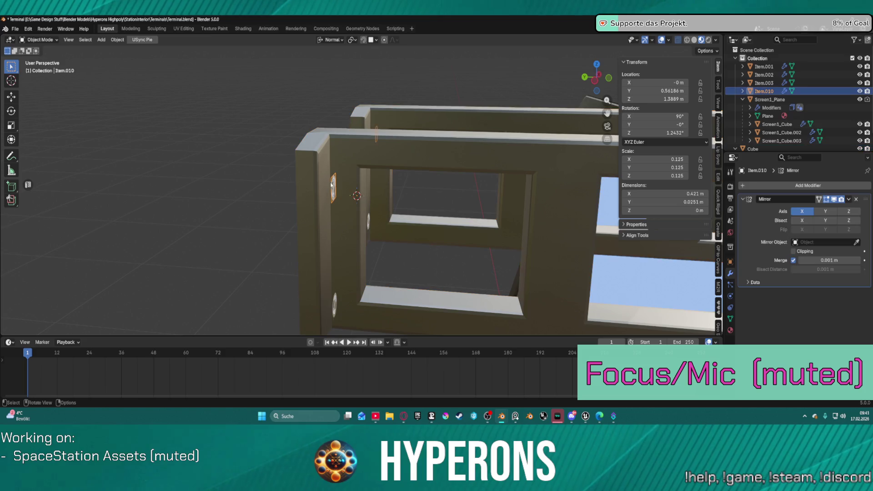
mouse_move(432, 211)
middle_down()
mouse_move(392, 214)
mouse_move(382, 234)
mouse_move(408, 220)
middle_up()
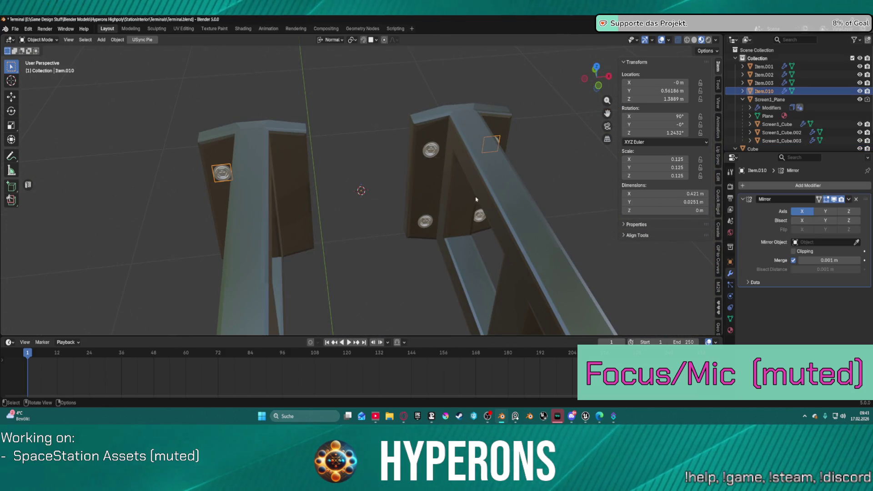
click(456, 256)
click(455, 256)
click(454, 256)
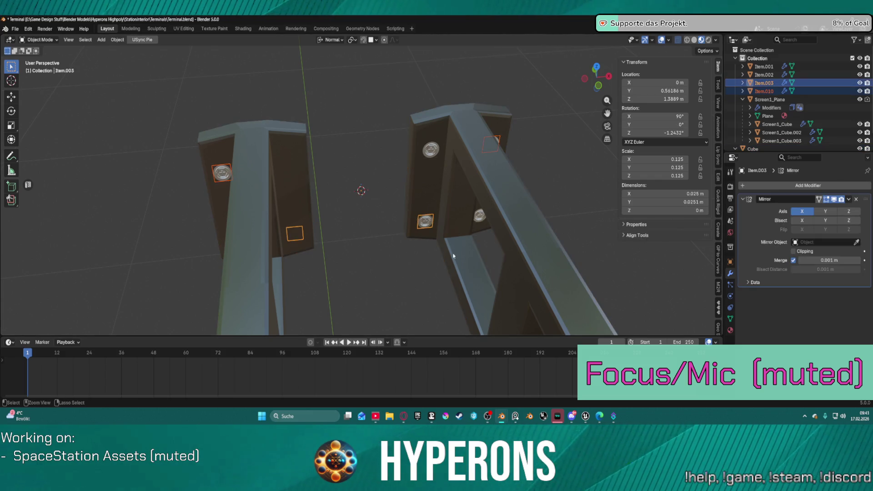
click(453, 256)
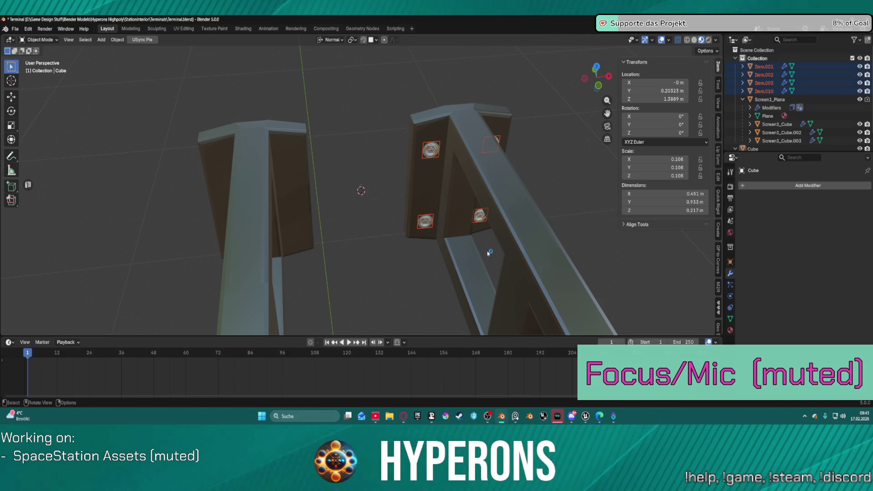
scroll(514, 177, down, 1)
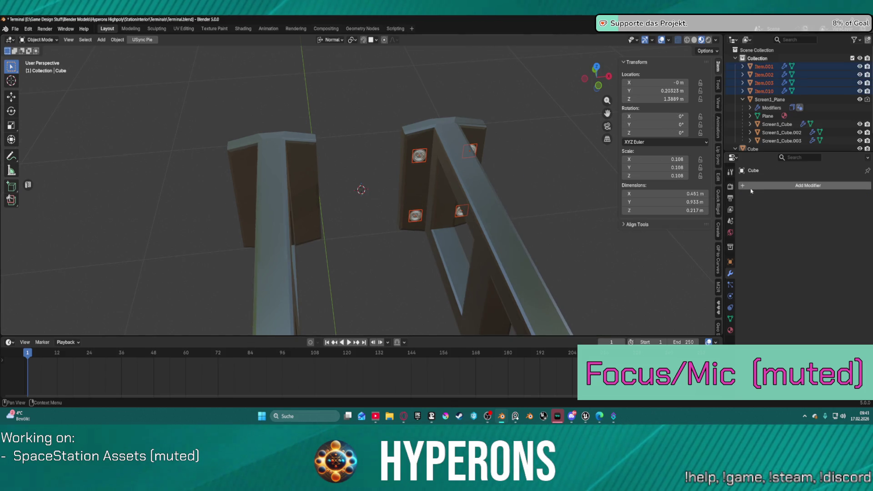
scroll(480, 182, down, 1)
scroll(480, 181, up, 1)
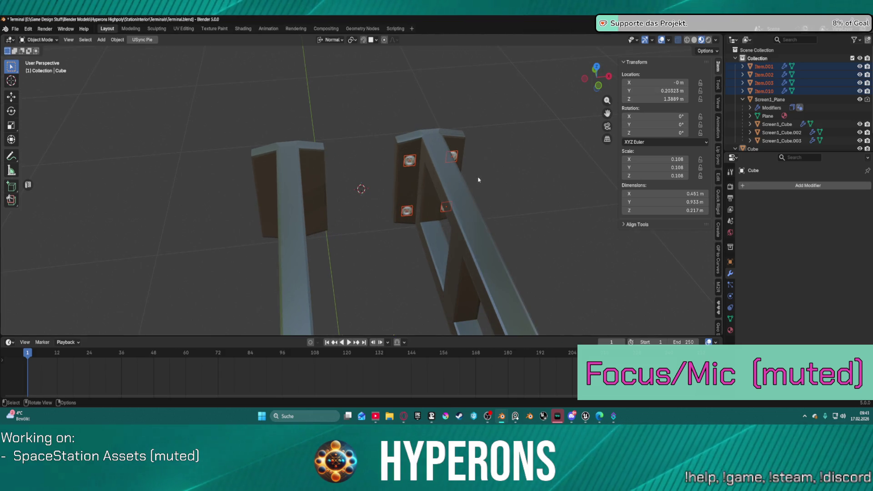
scroll(480, 187, down, 2)
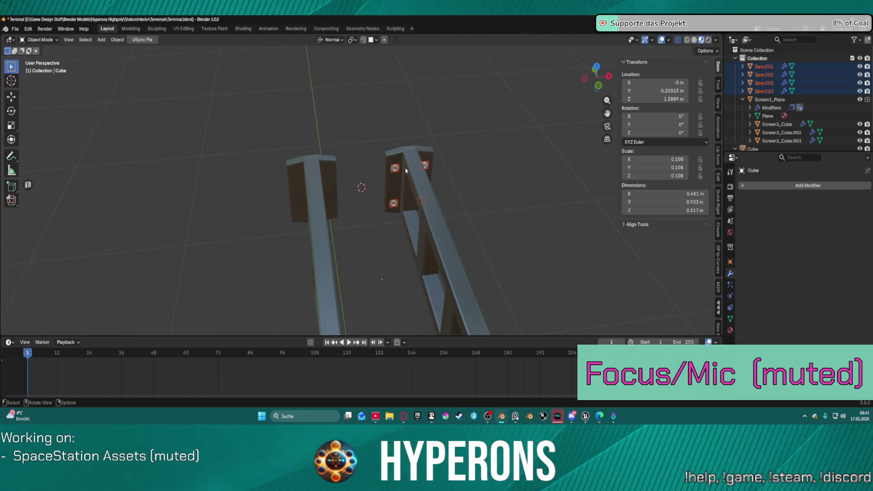
click(769, 83)
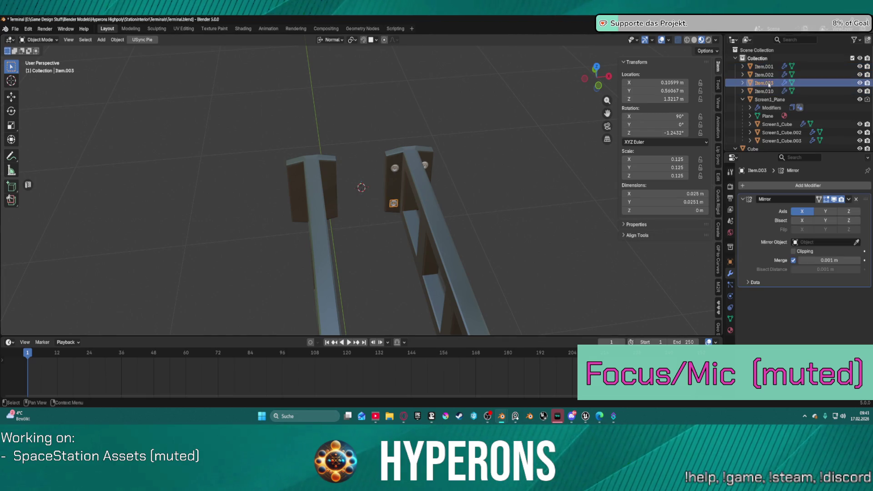
mouse_move(493, 156)
middle_down()
mouse_move(497, 142)
mouse_move(466, 157)
mouse_move(487, 173)
mouse_move(545, 178)
mouse_move(660, 176)
mouse_move(667, 167)
mouse_move(499, 202)
mouse_move(481, 244)
mouse_move(473, 218)
mouse_move(419, 189)
mouse_move(477, 162)
mouse_move(464, 169)
middle_up()
click(452, 170)
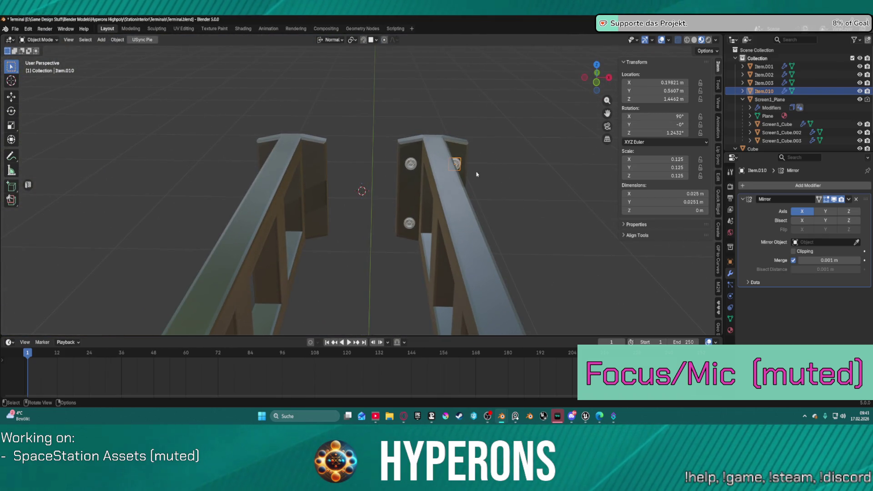
Paste the four right-rail bolts and move the copies -0.30115 m along X onto the left rail.
shift+click(763, 67)
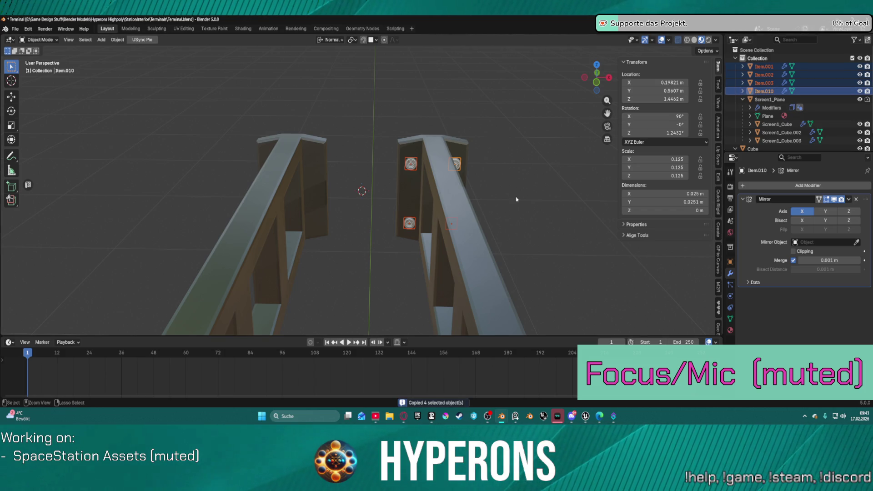
key(ctrl+v)
key(g)
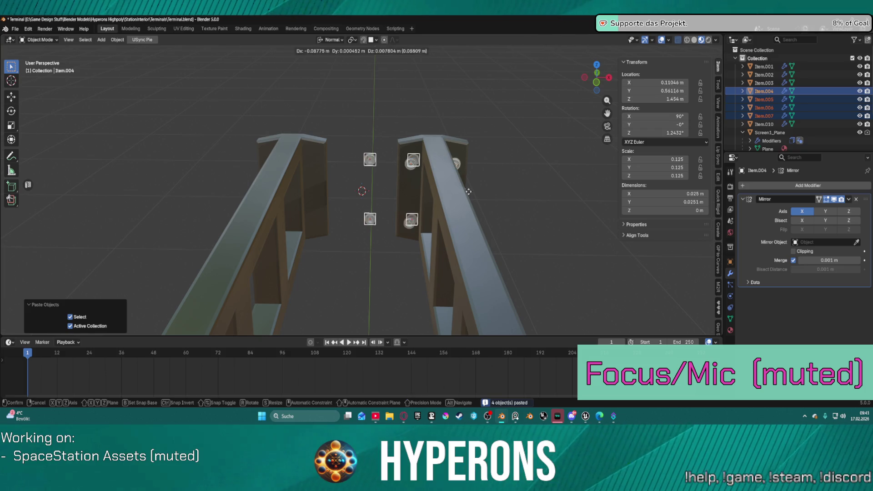
key(x)
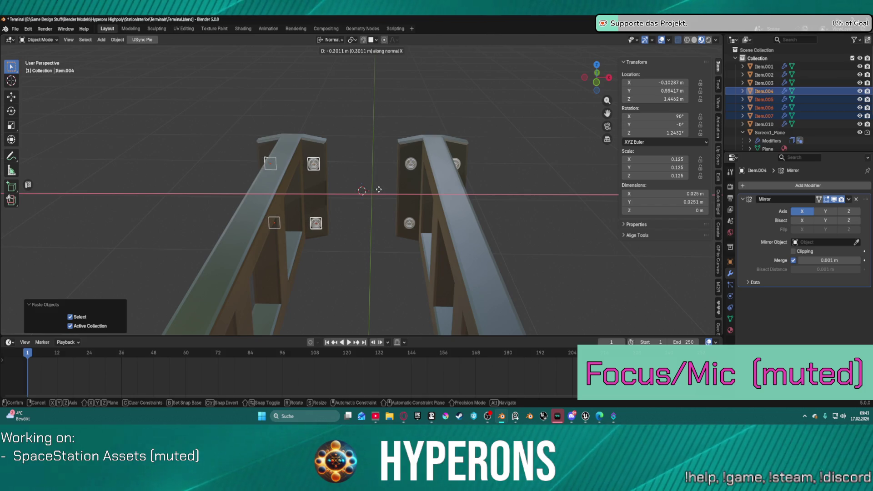
click(378, 189)
mouse_move(378, 189)
middle_down()
mouse_move(464, 220)
mouse_move(503, 176)
mouse_move(367, 207)
mouse_move(423, 186)
mouse_move(469, 184)
mouse_move(546, 160)
mouse_move(203, 113)
middle_up()
click(15, 28)
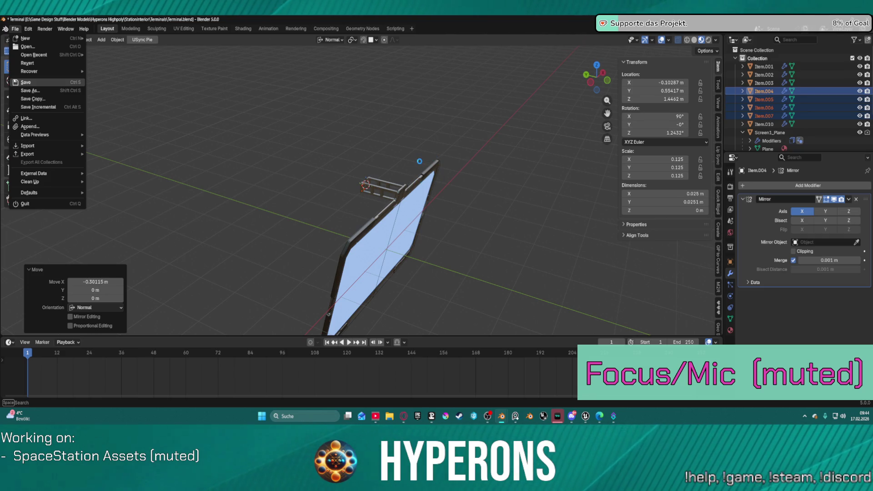
Save Terminal.blend, zoom in on the rails, and select bolt Item.001.
key(ctrl+s)
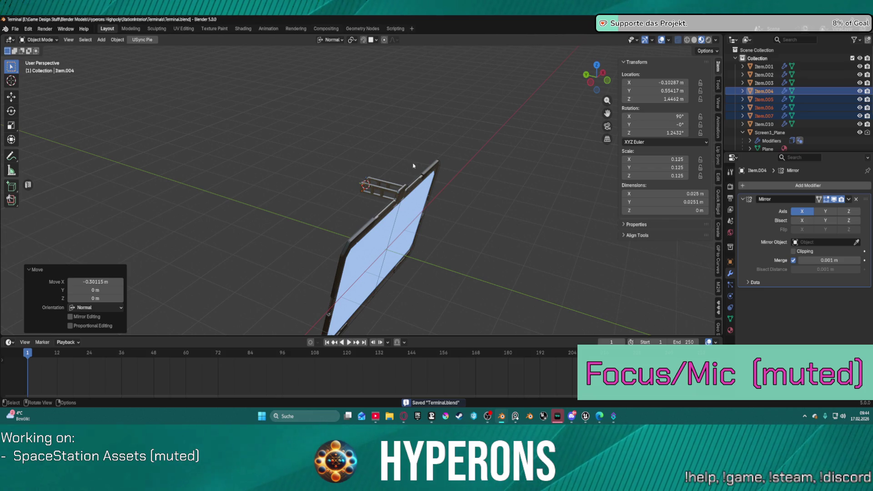
scroll(503, 182, up, 10)
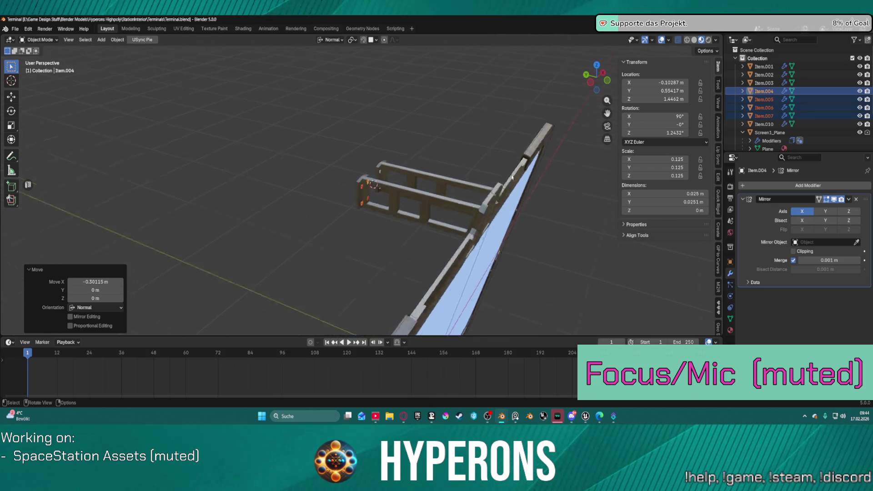
mouse_move(455, 168)
middle_down()
mouse_move(420, 176)
mouse_move(559, 197)
mouse_move(600, 186)
middle_up()
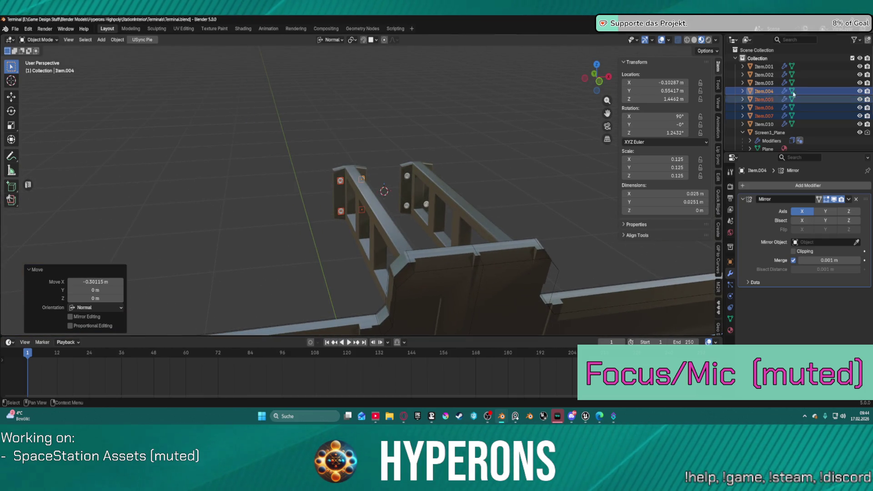
click(763, 66)
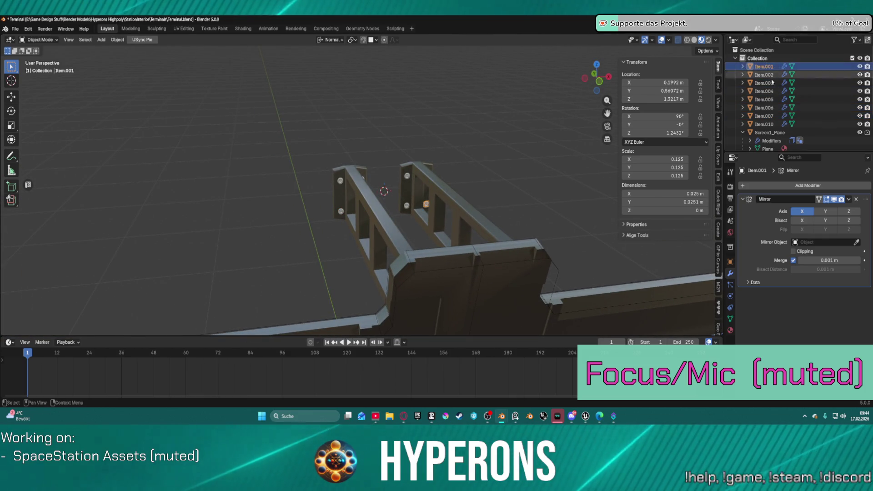
click(736, 59)
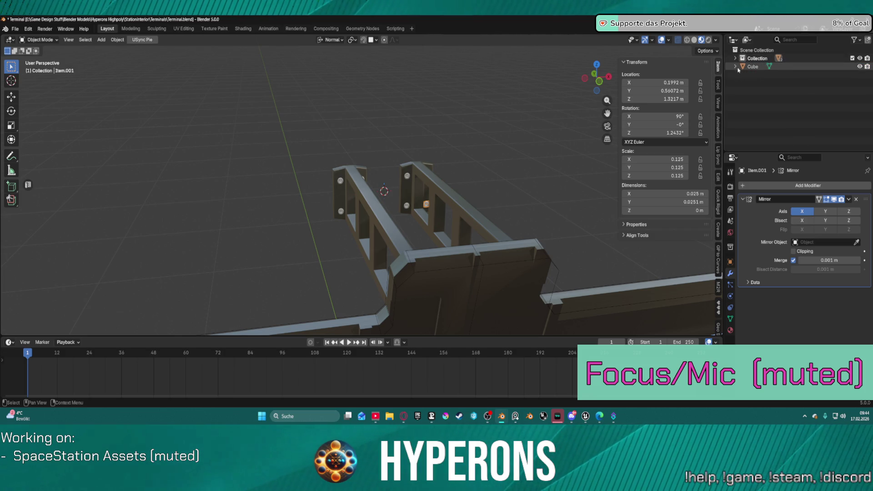
click(736, 58)
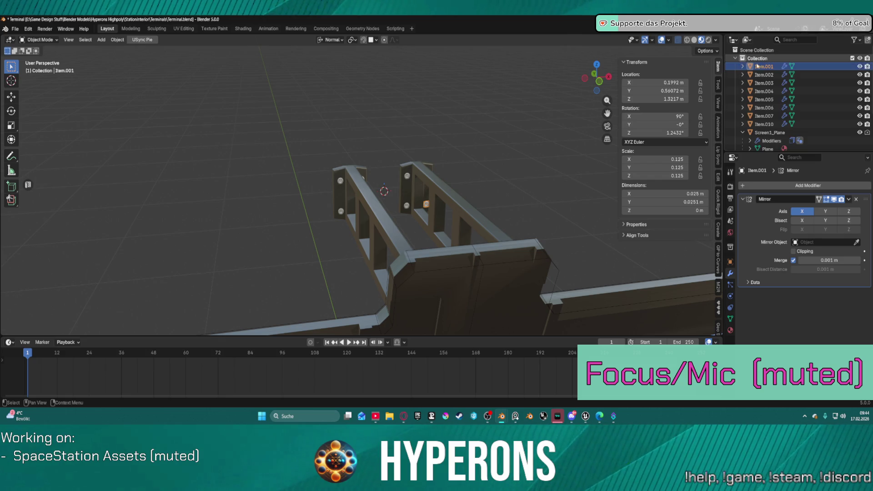
Select the bolts together with Screen1_Plane in the Outliner and orbit around them.
click(742, 132)
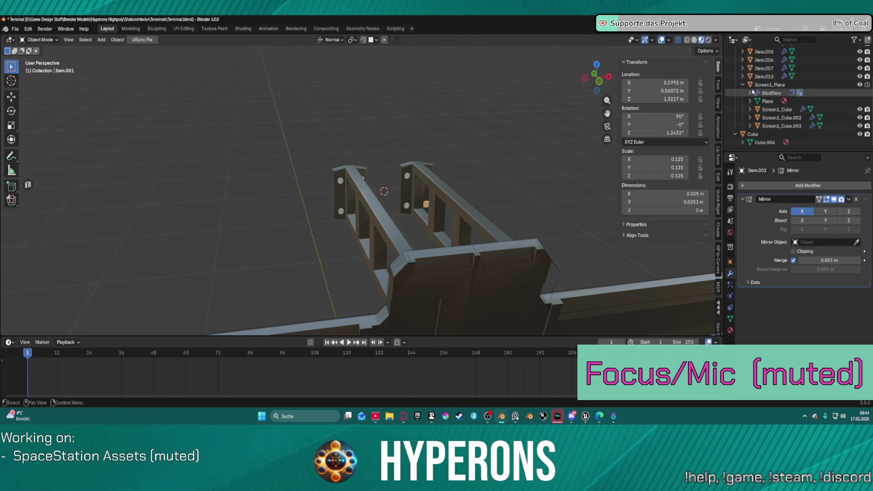
scroll(743, 87, down, 1)
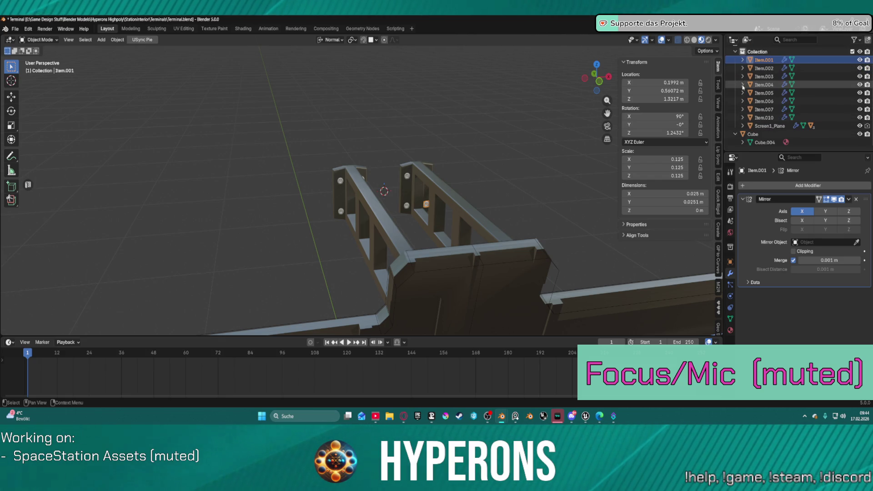
click(771, 126)
shift+click(766, 62)
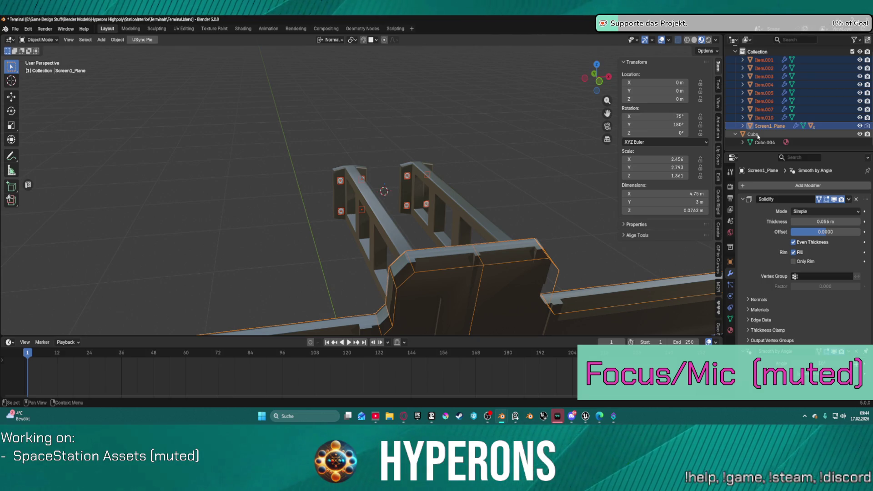
mouse_move(673, 164)
middle_down()
mouse_move(603, 203)
mouse_move(455, 137)
middle_up()
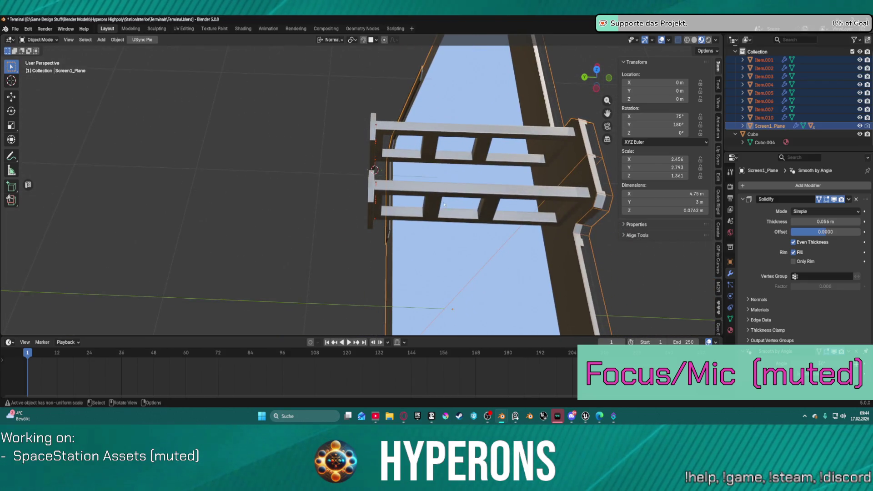
scroll(427, 124, up, 5)
Select the Cube mounting bracket and switch it to Edit Mode.
key(z)
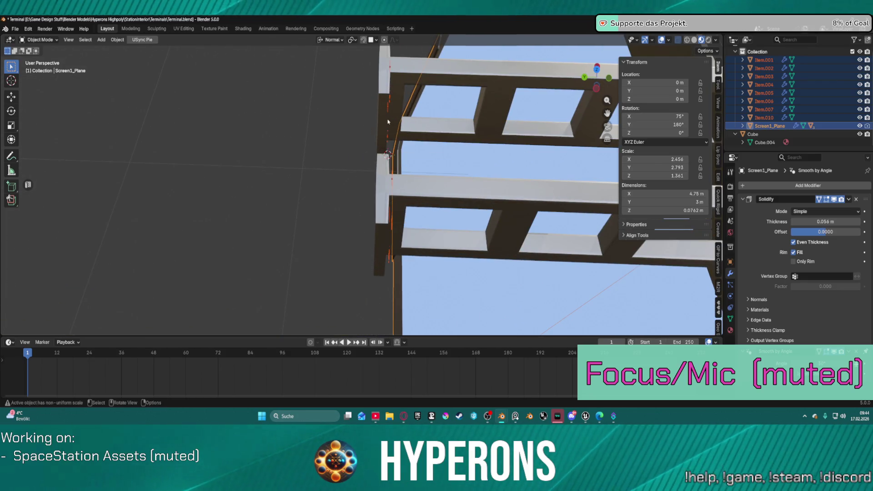
key(ctrl+Tab)
click(392, 123)
key(ctrl+Tab)
click(437, 122)
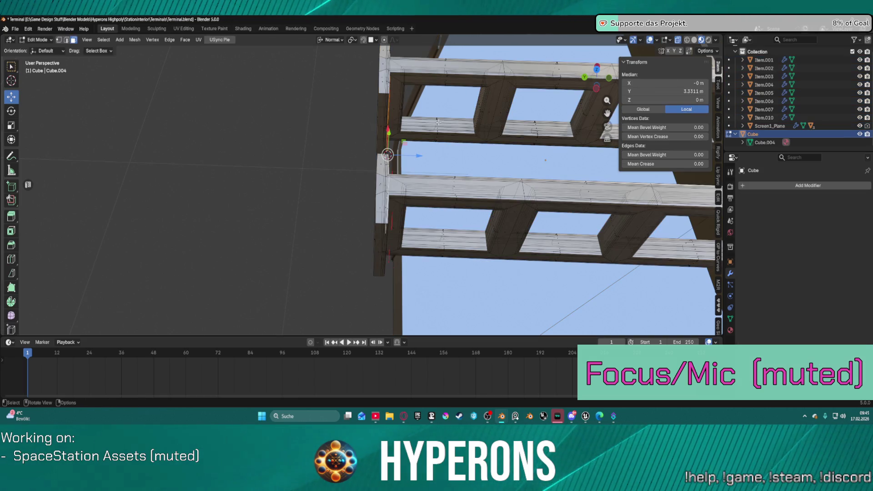
Select two opposite end edges of the bracket's mounting piece in edge mode.
key(alt+z)
click(384, 123)
middle_drag(383, 123, 419, 159)
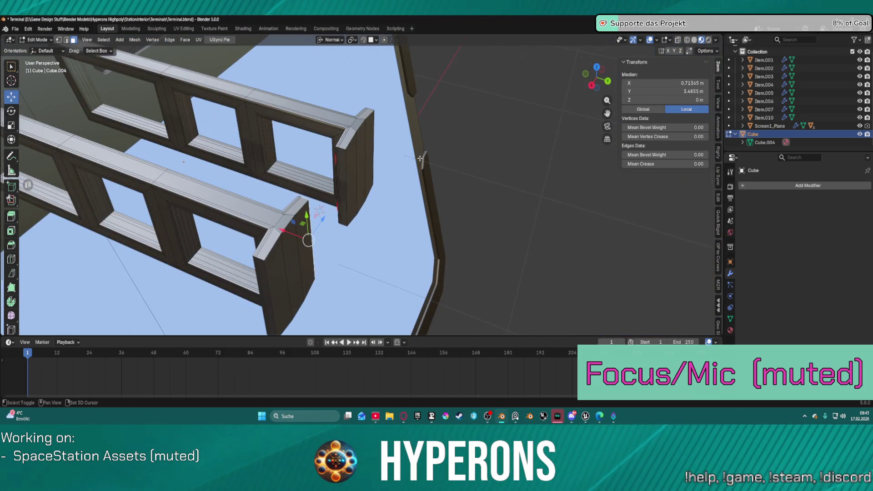
shift+click(345, 181)
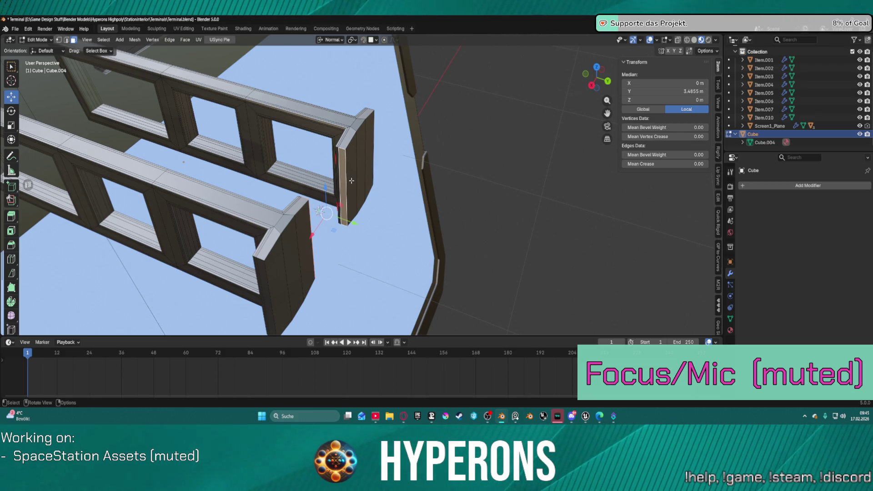
key(2)
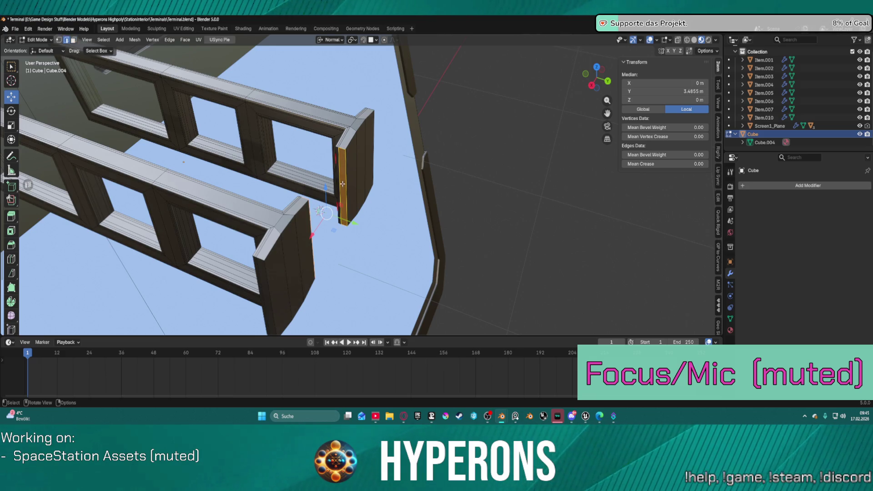
click(346, 183)
shift+click(313, 232)
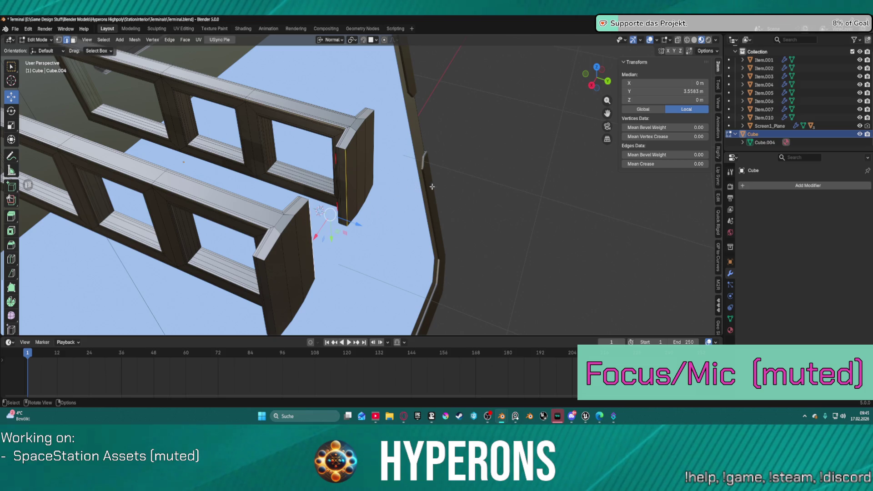
Snap the 3D cursor to those edges and set the bracket's origin to the cursor.
key(shift+s)
click(502, 210)
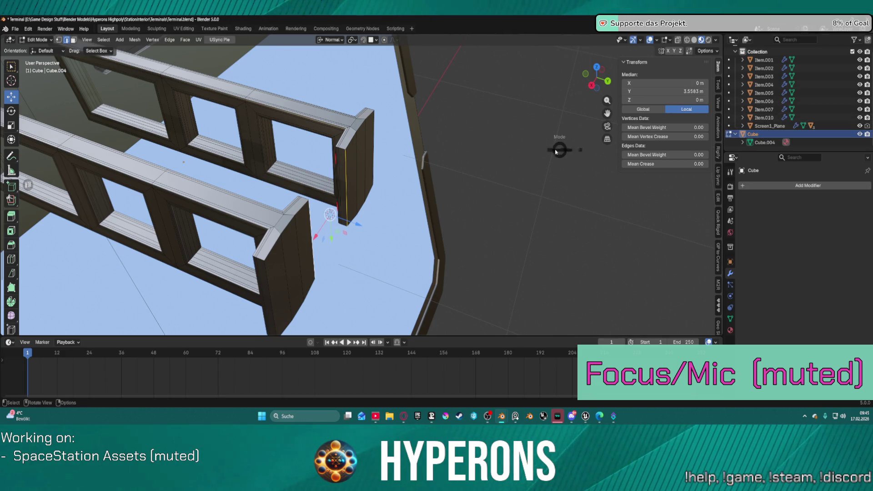
key(ctrl+Tab)
click(394, 143)
right_click(464, 126)
mouse_move(464, 125)
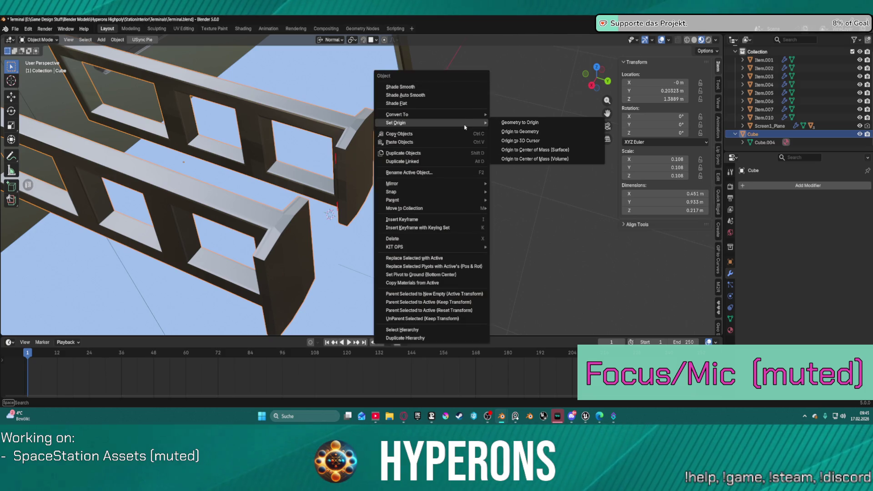
click(538, 141)
mouse_move(538, 139)
middle_down()
mouse_move(451, 117)
mouse_move(389, 180)
mouse_move(323, 212)
mouse_move(500, 168)
middle_up()
double_click(753, 134)
text(Halterung)
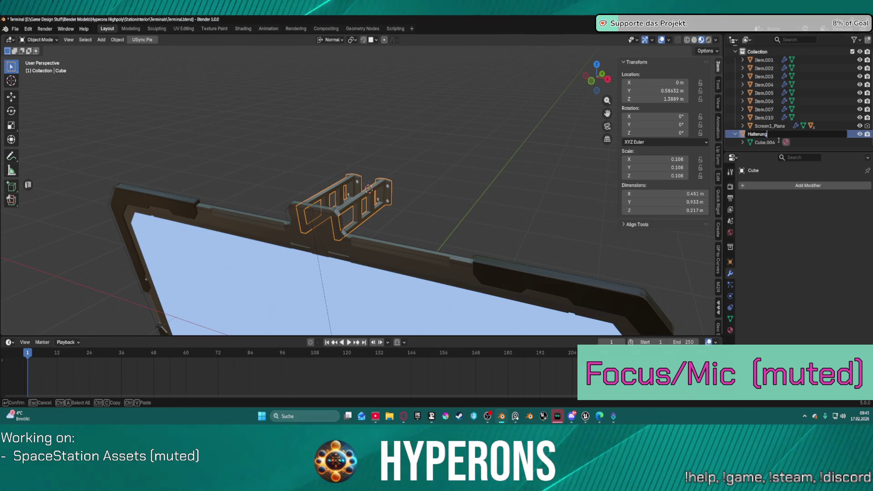
Name the bracket Halterung, add a new collection under Collection, and rename it Screws.
key(Return)
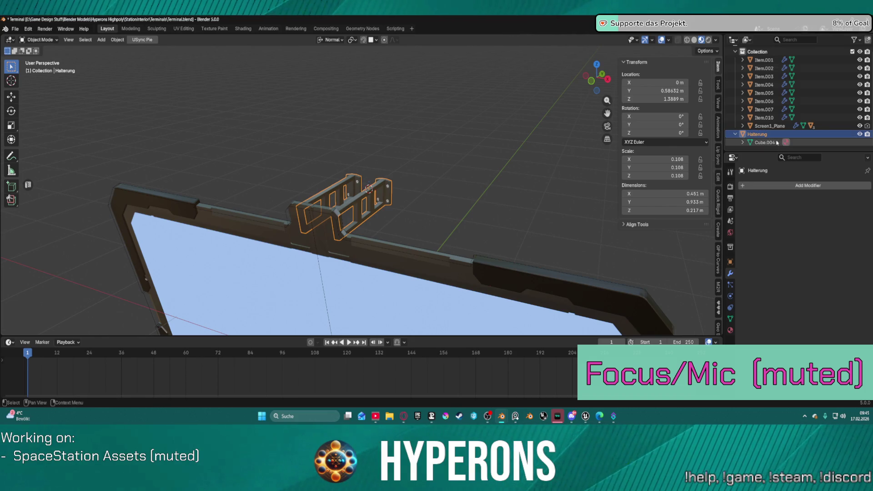
scroll(768, 120, up, 1)
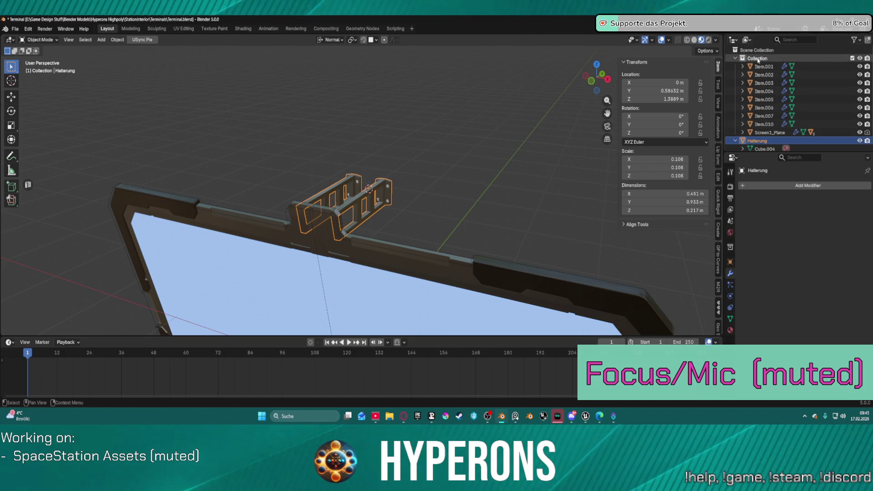
right_click(757, 59)
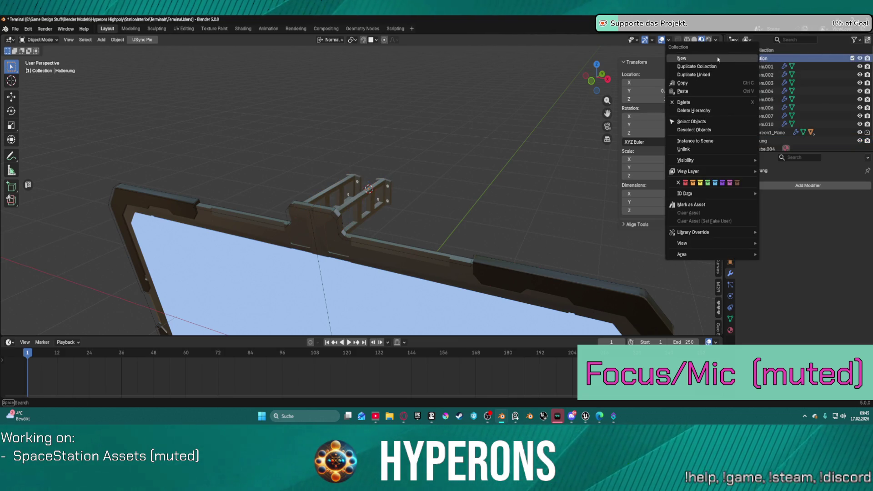
click(720, 58)
click(768, 66)
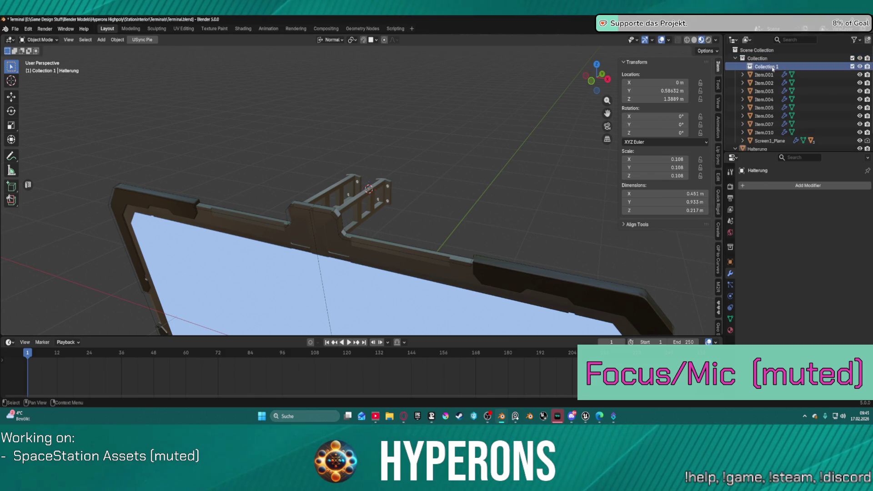
double_click(773, 67)
text(cr)
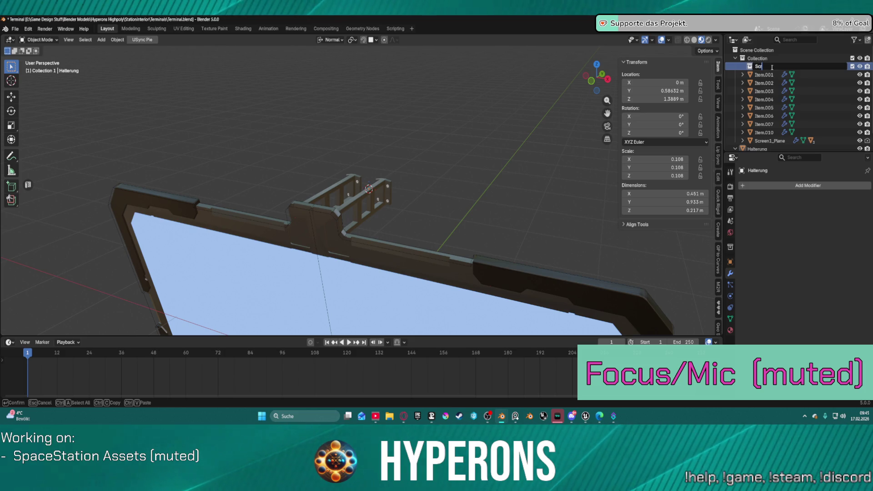
text(ews)
key(Return)
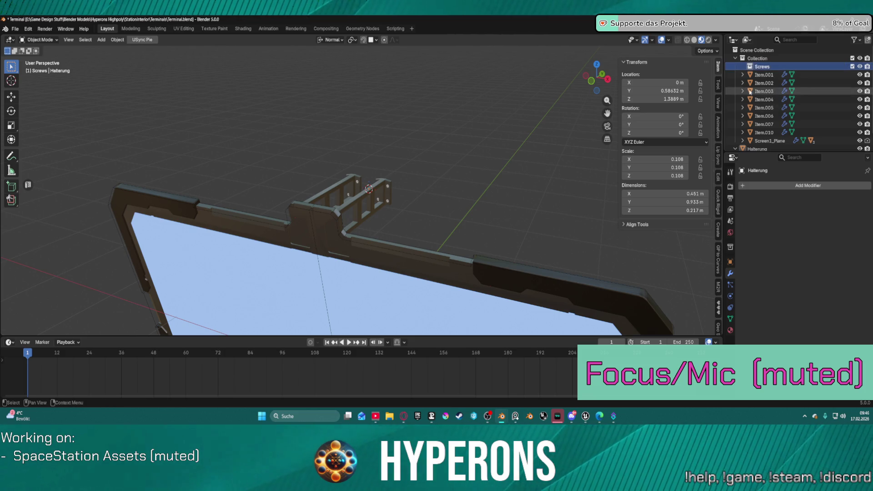
Move the Item screw objects into the Screws collection.
click(764, 75)
shift+click(764, 132)
drag(768, 109, 757, 73)
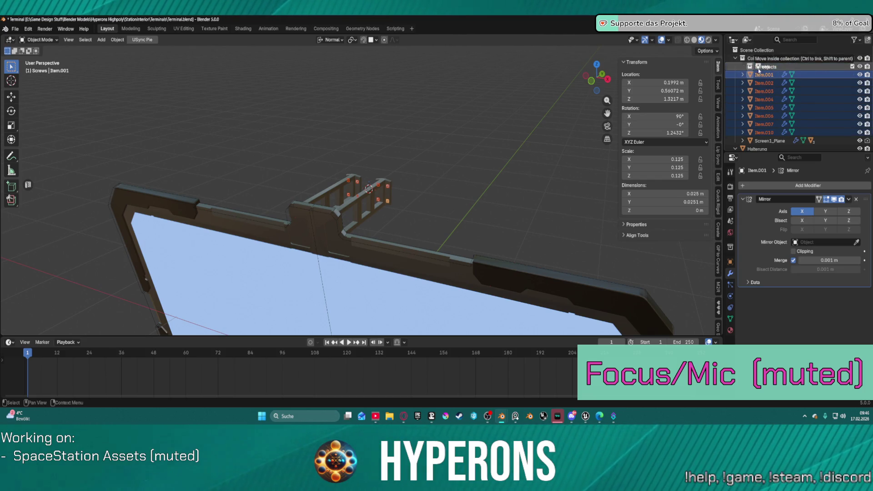
click(743, 66)
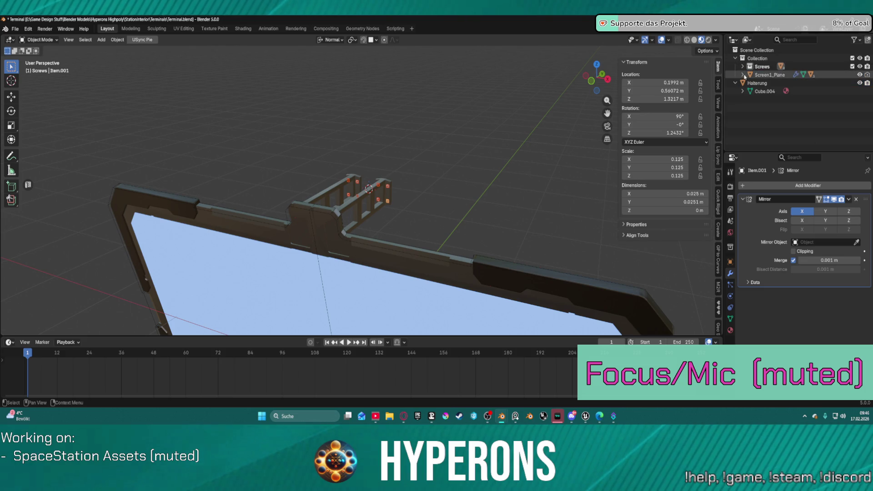
click(743, 66)
scroll(768, 107, down, 2)
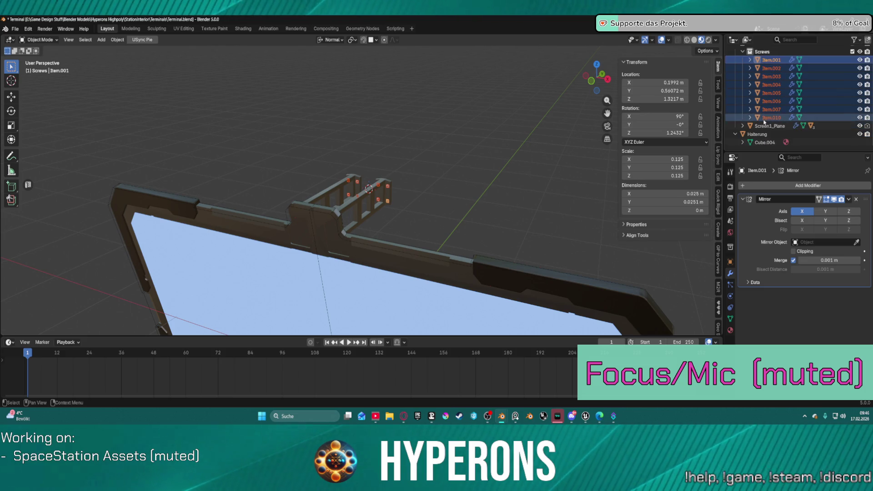
click(15, 28)
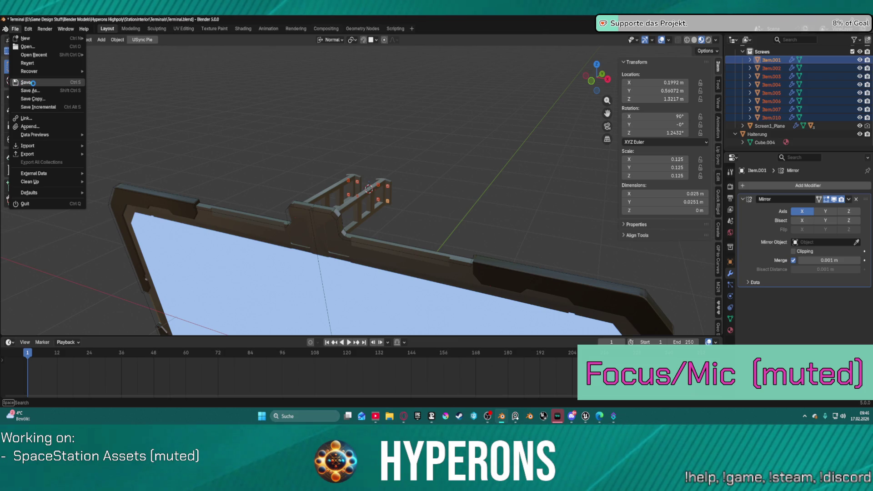
Save Terminal.blend and view the terminal from the front.
click(33, 83)
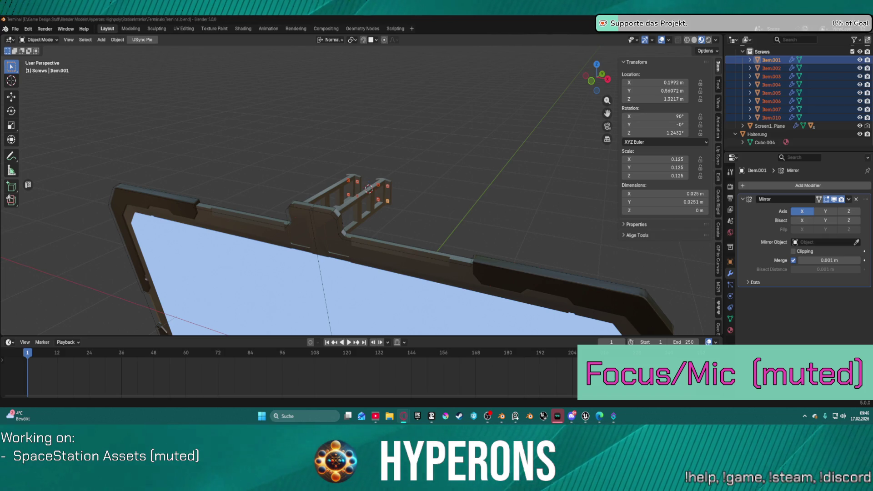
mouse_move(455, 178)
middle_down()
mouse_move(491, 169)
mouse_move(417, 203)
mouse_move(491, 182)
mouse_move(525, 232)
mouse_move(455, 219)
mouse_move(527, 205)
mouse_move(636, 141)
middle_up()
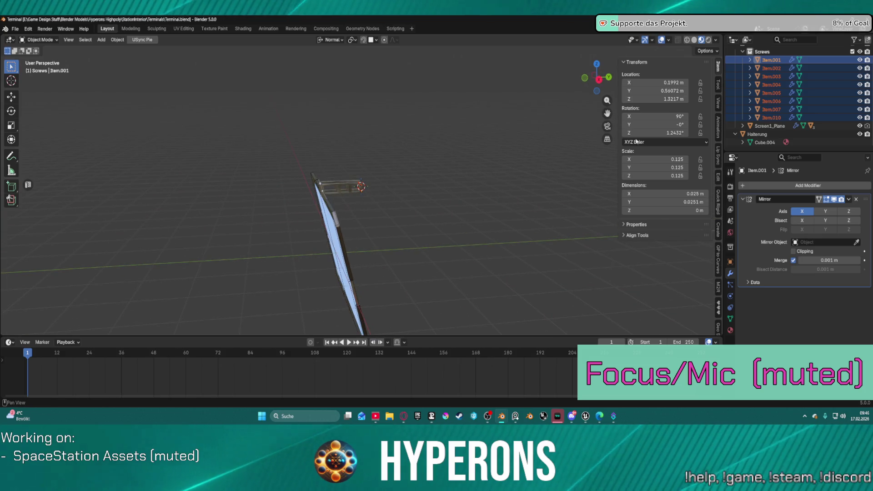
Move Screen1_Plane, Halterung and the screw objects into the main Collection.
shift+click(771, 126)
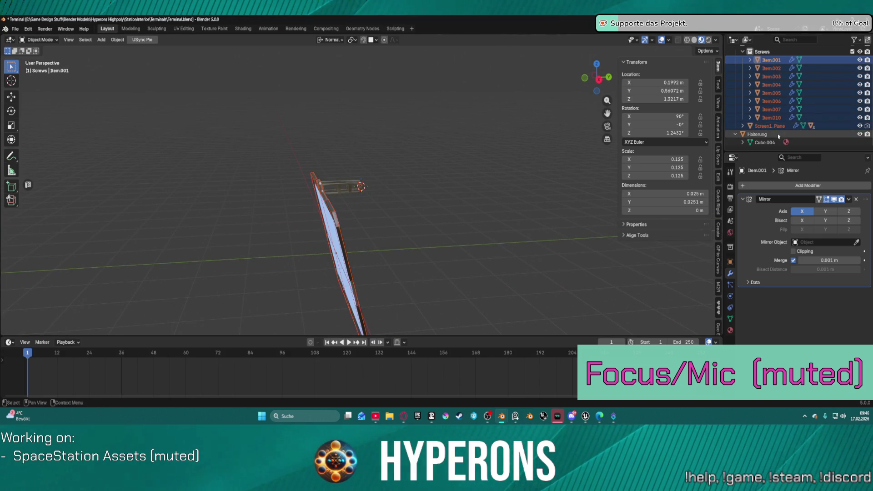
shift+click(756, 134)
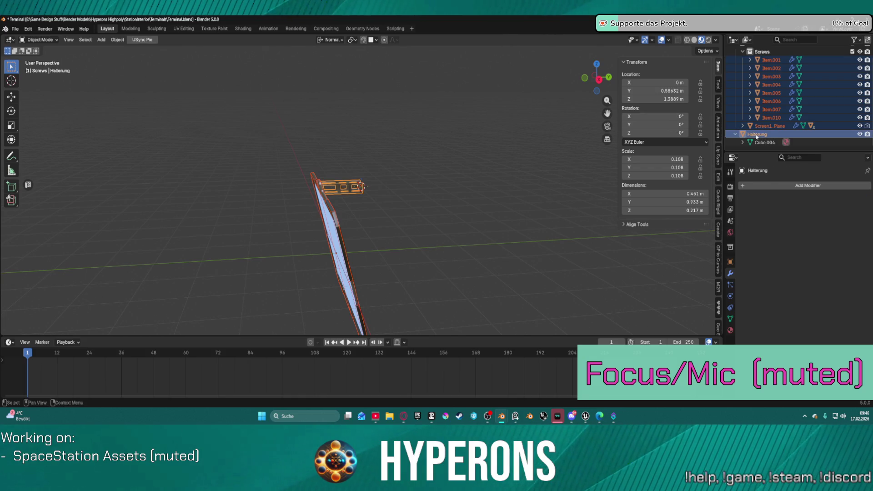
right_click(756, 134)
scroll(752, 89, up, 3)
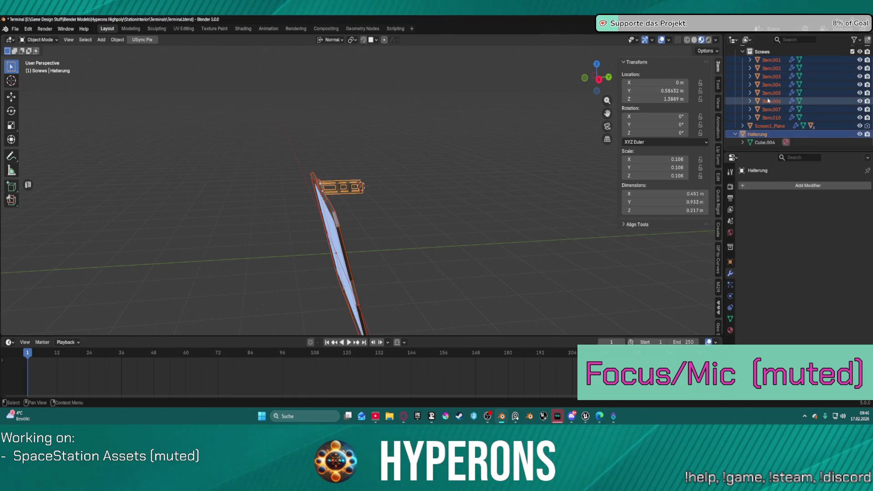
click(743, 67)
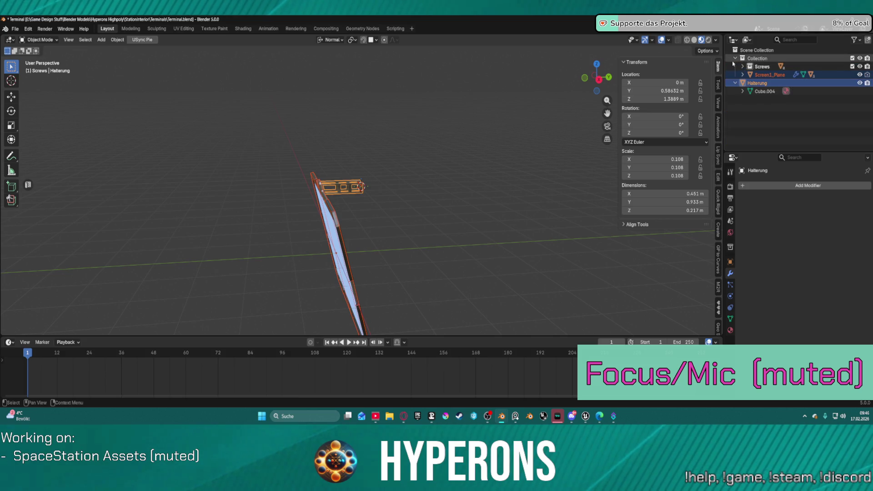
drag(751, 86, 756, 58)
Move Item.001–Item.007 back into the Screws collection.
click(742, 75)
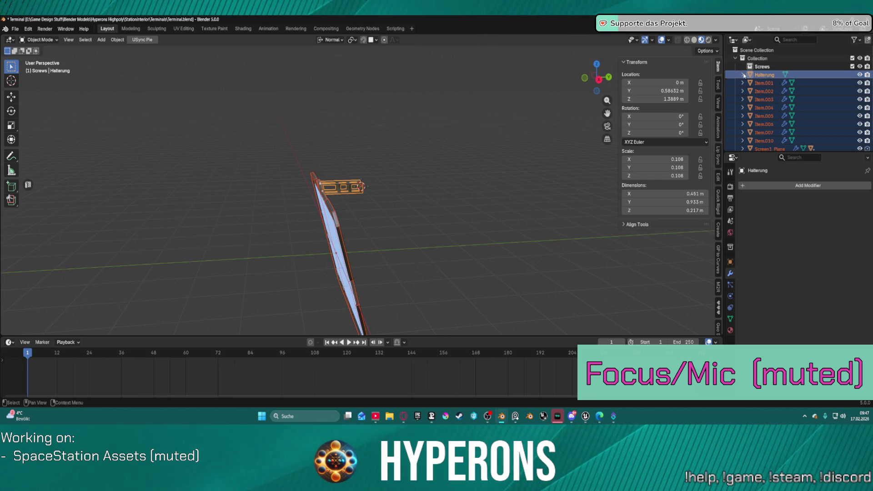
ctrl+click(762, 76)
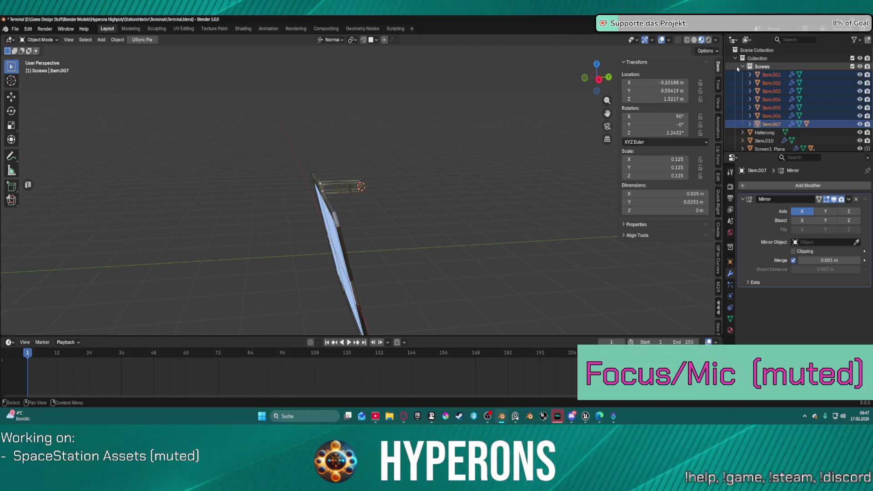
drag(764, 116, 762, 66)
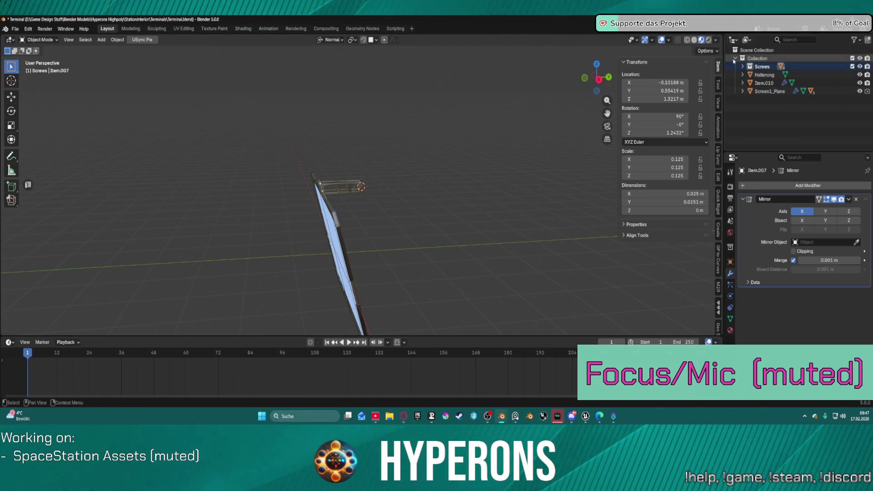
click(763, 59)
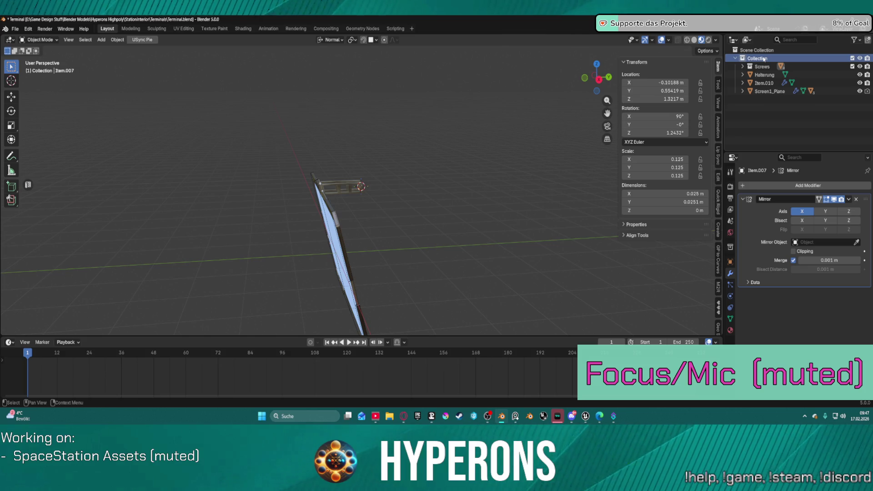
Rename the main collection to 'Work'.
double_click(764, 59)
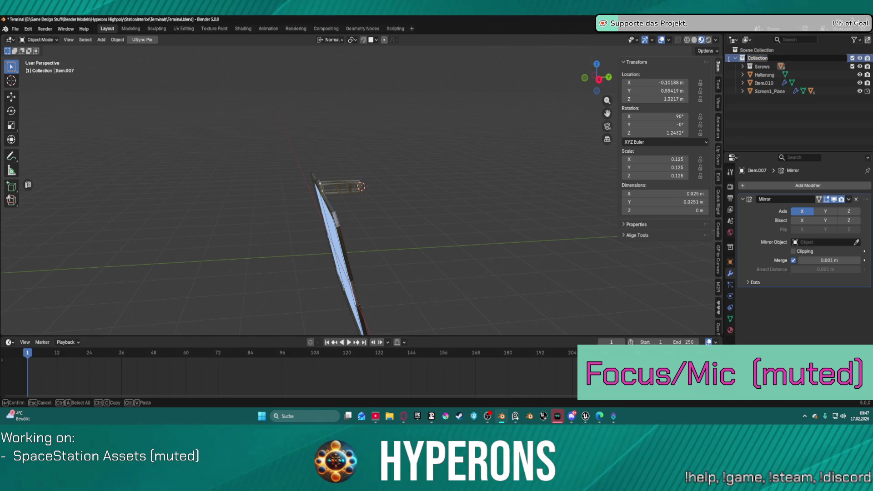
text(Work)
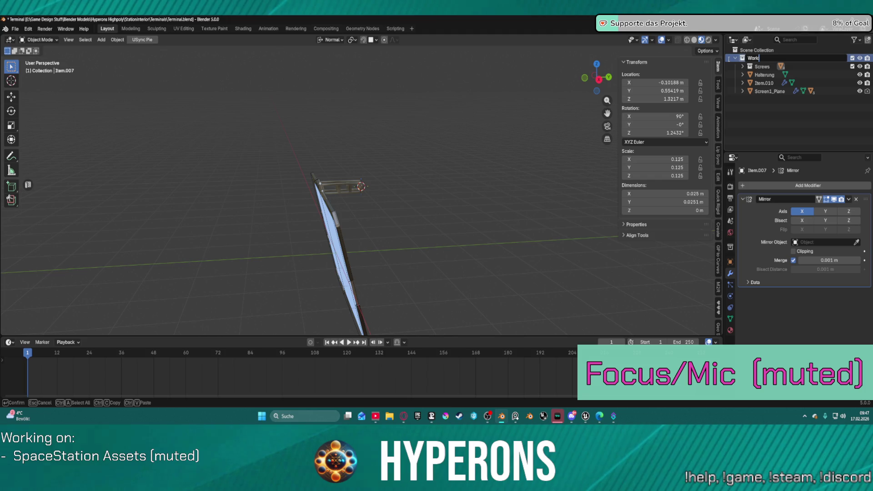
text(l)
key(Return)
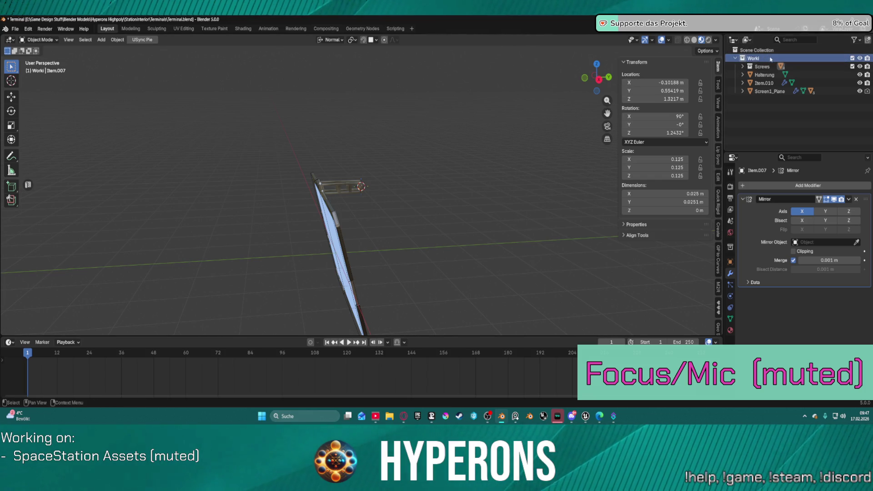
double_click(770, 59)
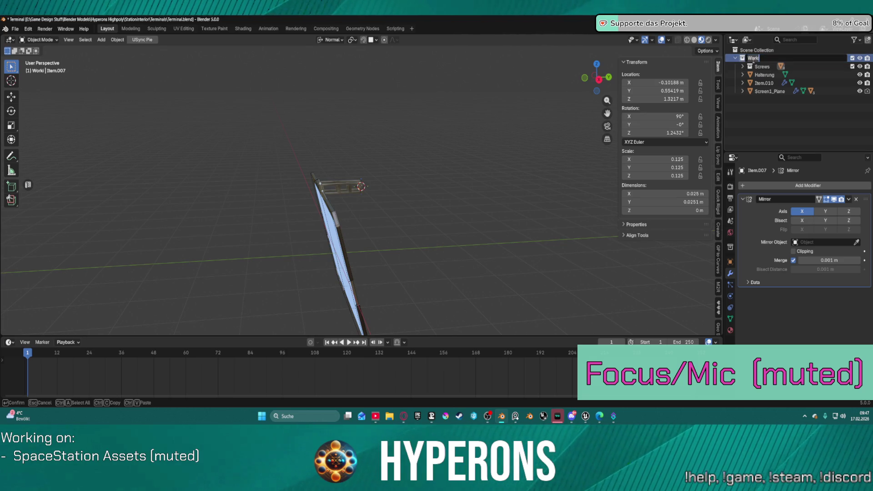
key(Return)
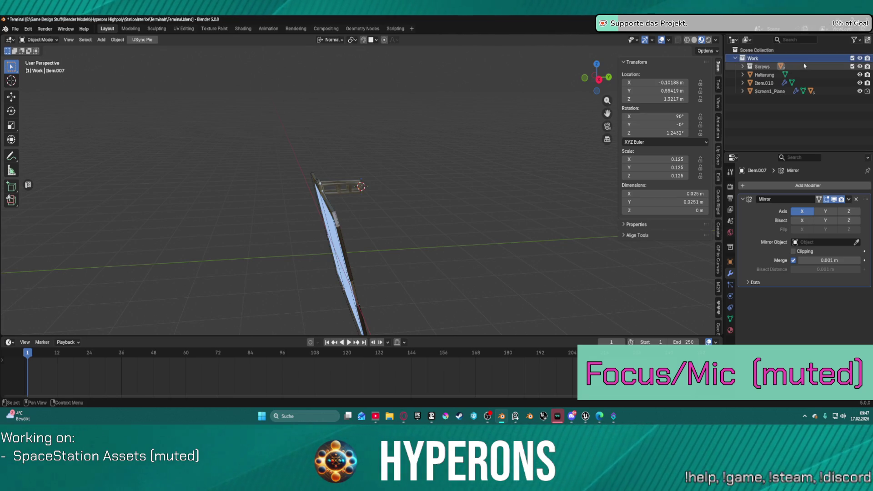
Create a new scene-level collection named 'Export'.
right_click(750, 100)
click(757, 103)
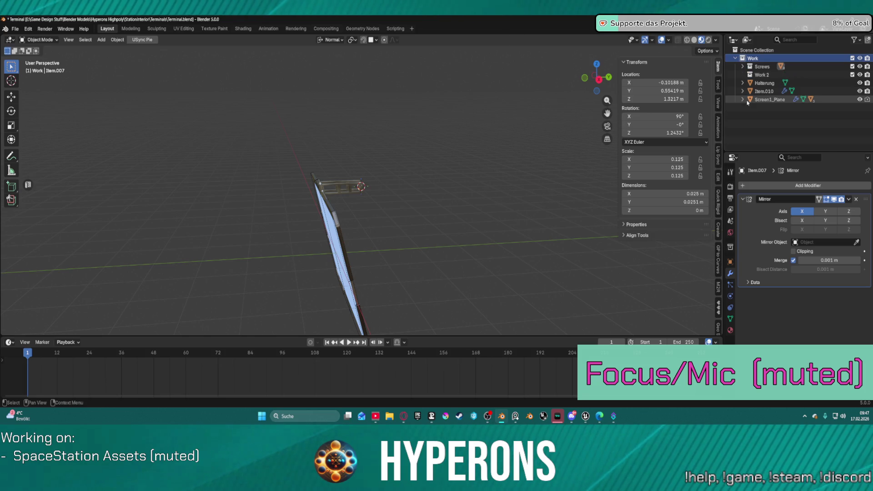
drag(763, 78, 756, 50)
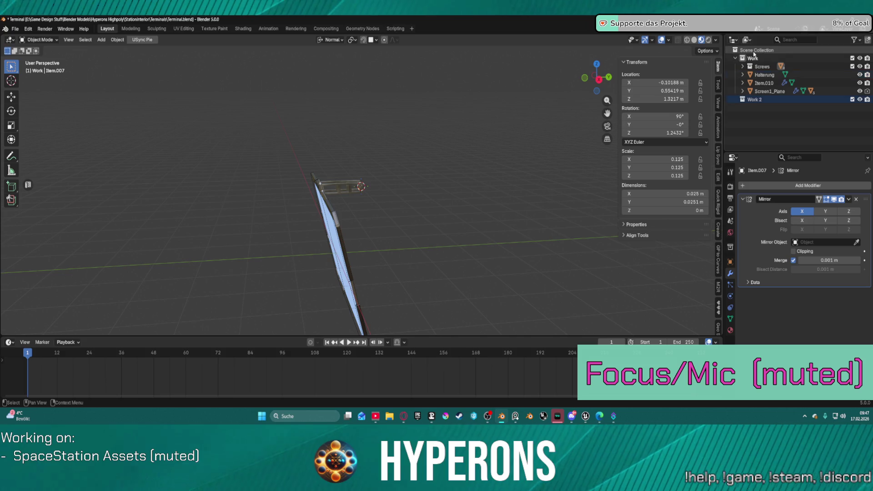
double_click(754, 98)
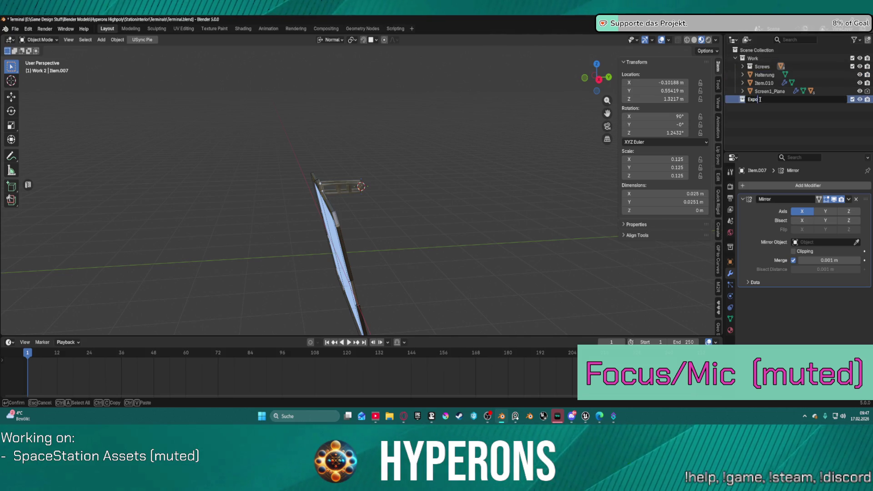
text(rt)
key(Return)
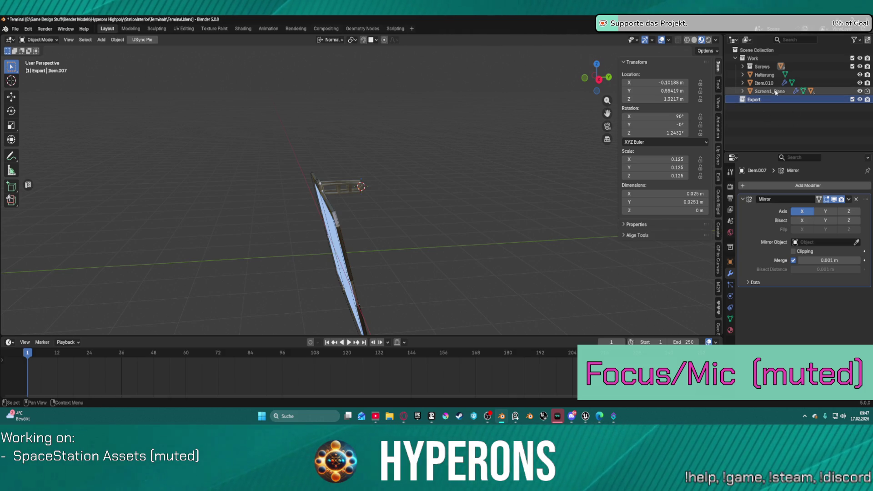
Select and copy the console objects from Item.001 through Screen1_Plane.
click(771, 91)
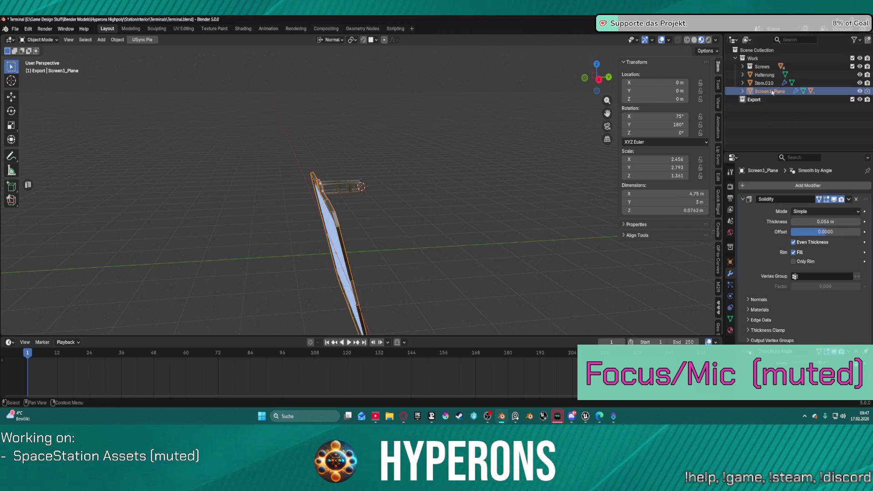
click(762, 66)
click(742, 66)
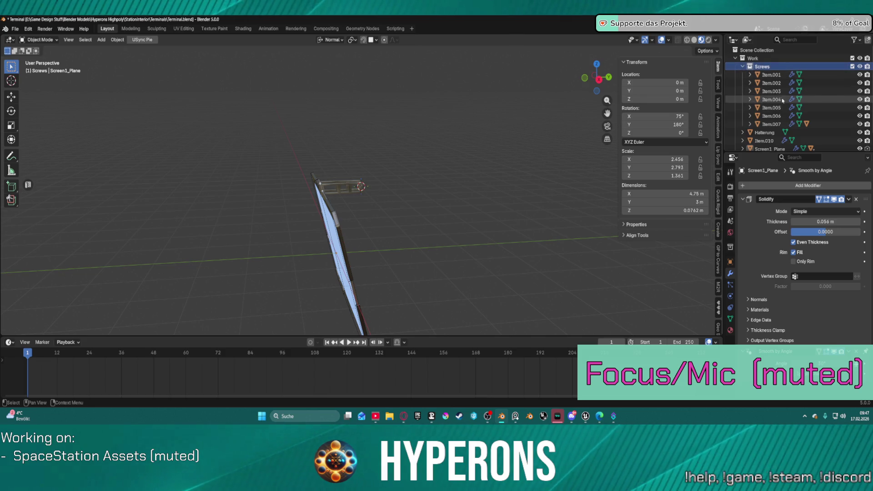
scroll(782, 99, down, 2)
click(768, 135)
shift+click(768, 57)
key(ctrl+c)
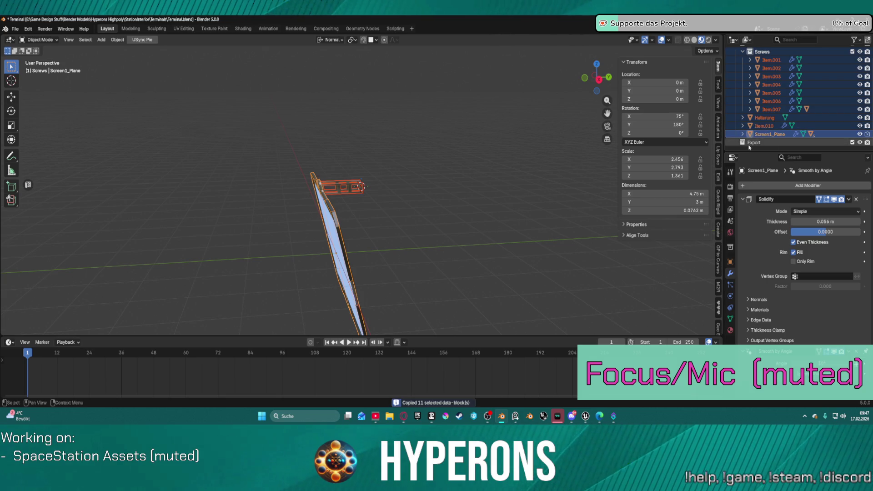
Paste the copied console objects into the Export collection.
click(750, 142)
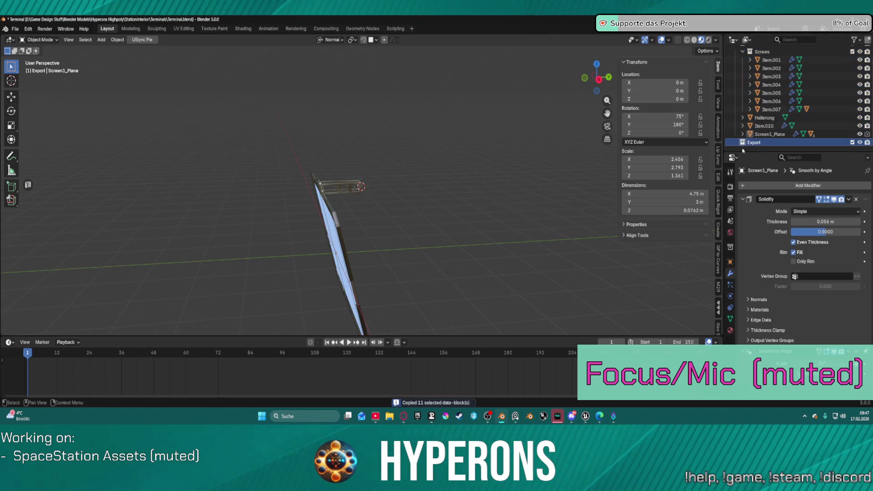
double_click(758, 143)
key(Return)
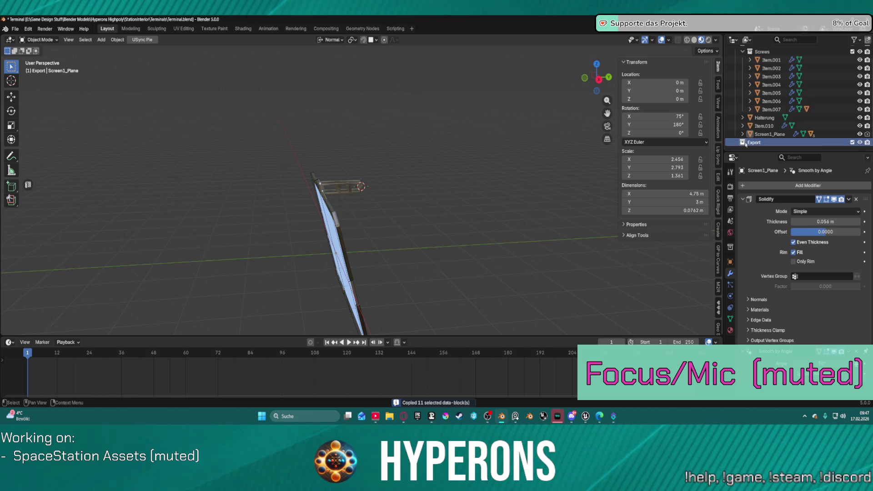
click(754, 142)
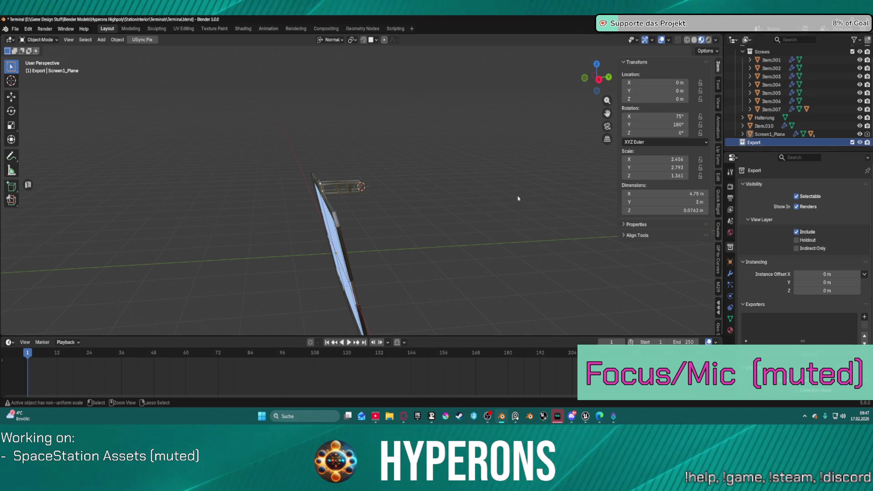
key(ctrl+v)
scroll(746, 134, down, 5)
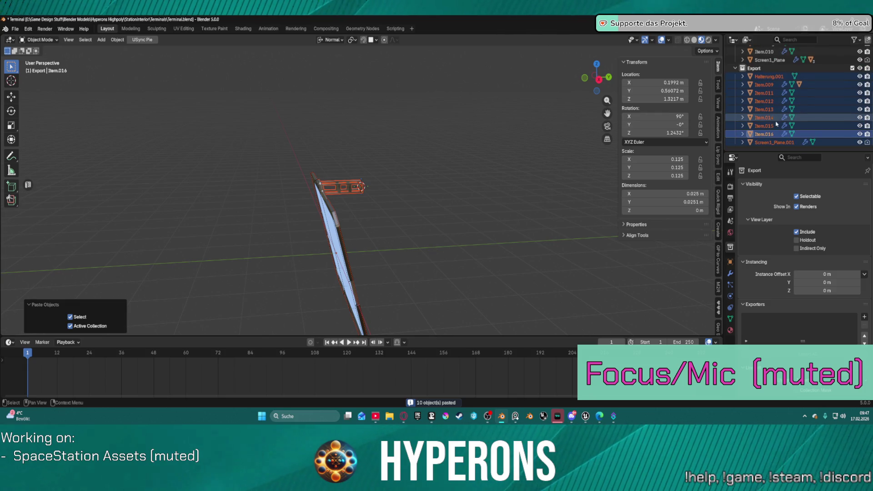
Select pasted parts Halterung.001 through Screen1_Plane.001, with Halterung.001 active.
click(765, 84)
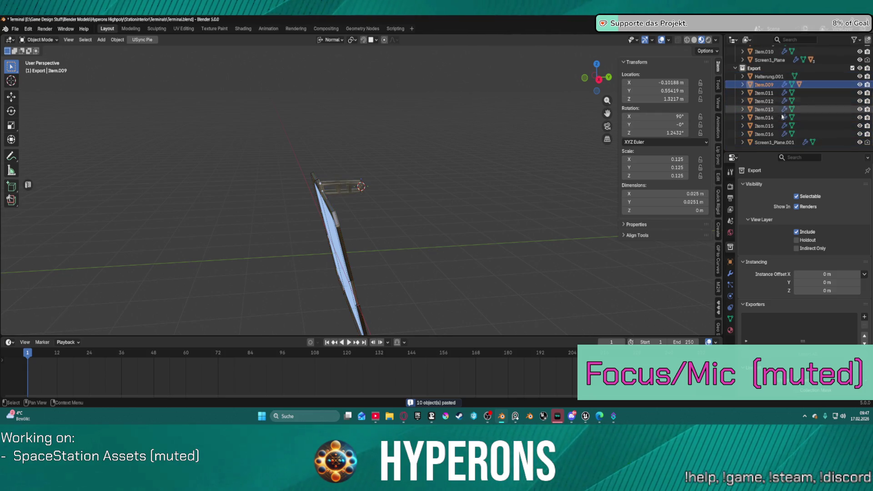
click(772, 143)
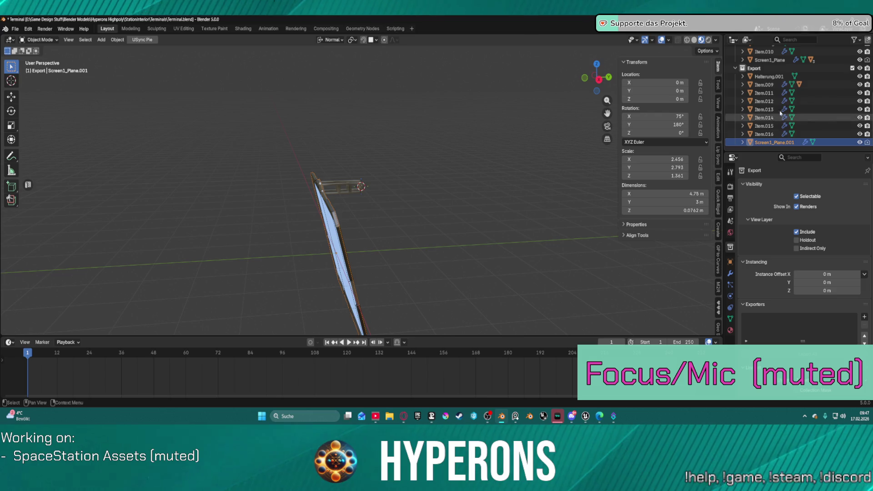
shift+click(773, 76)
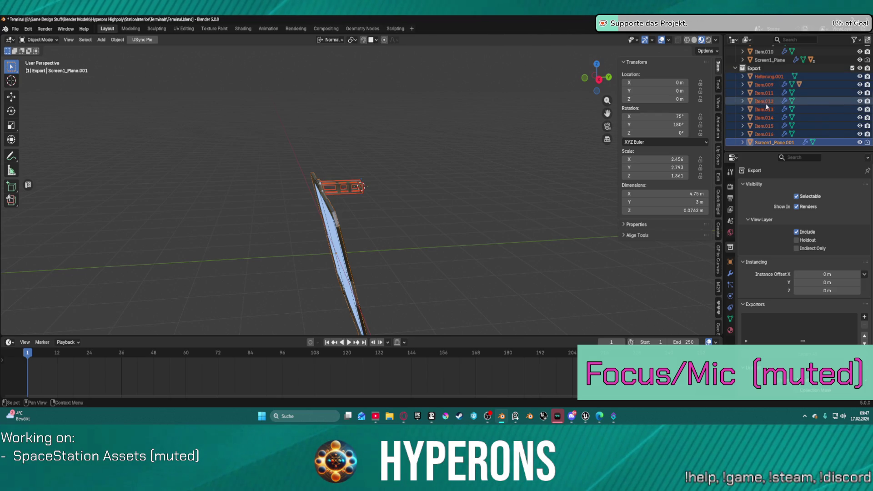
key(ctrl+z)
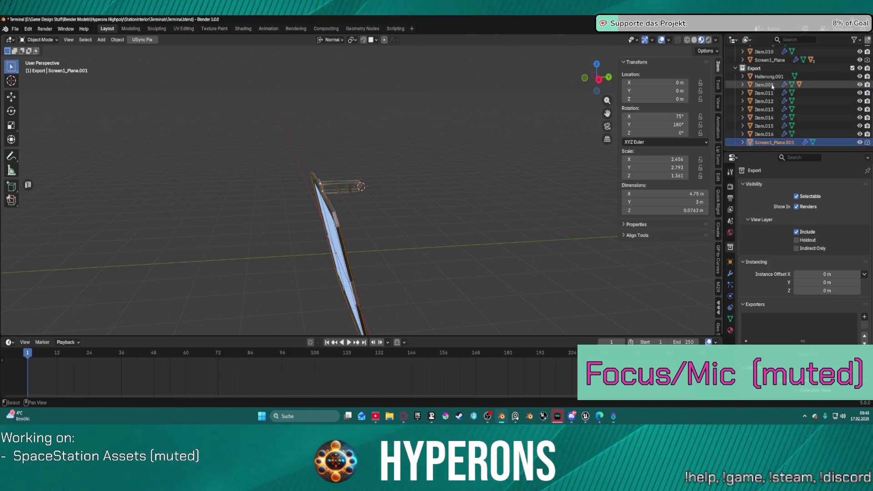
shift+click(772, 76)
ctrl+click(773, 76)
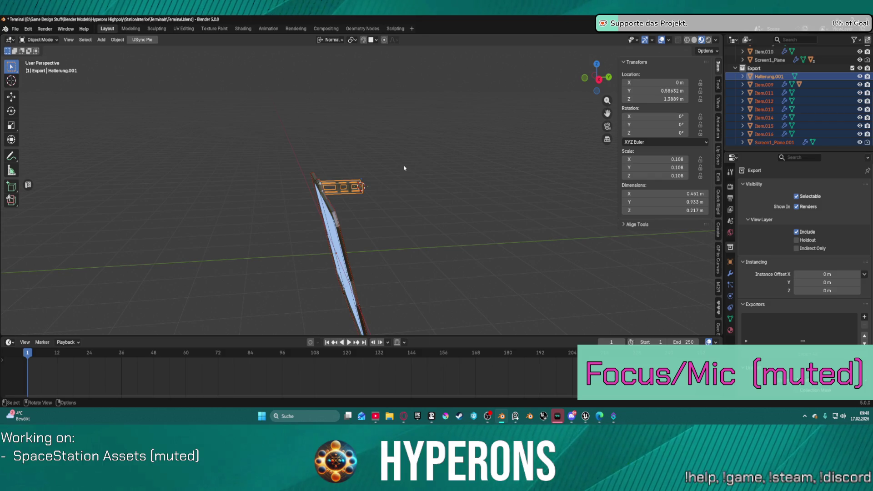
Parent the nine other pasted parts to Halterung.001 with Parent > Object.
right_click(404, 168)
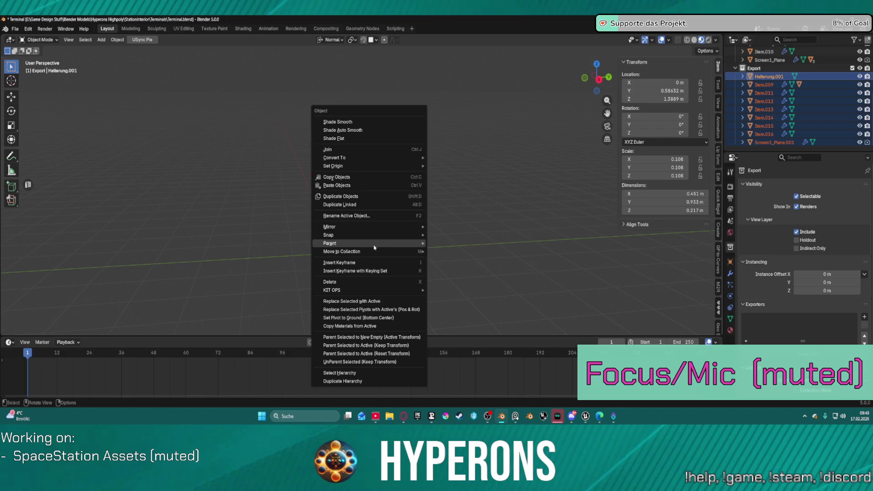
mouse_move(412, 243)
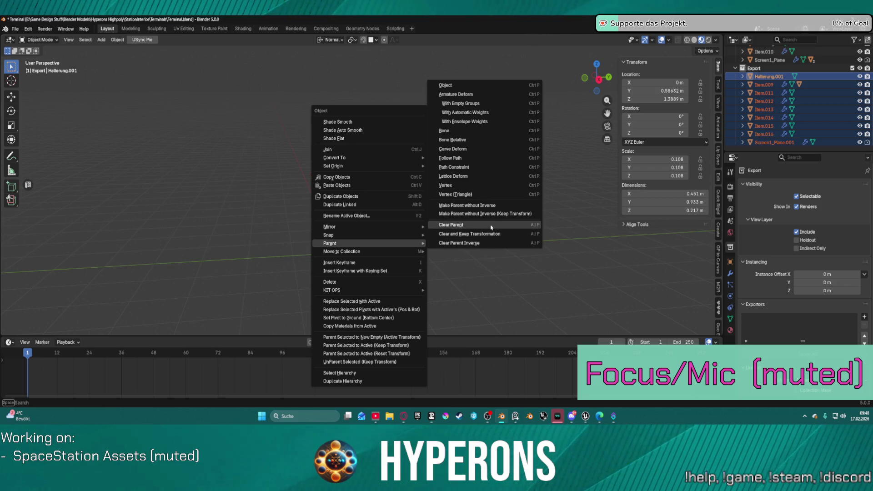
click(489, 90)
mouse_move(439, 184)
middle_down()
mouse_move(411, 185)
mouse_move(509, 178)
mouse_move(591, 154)
middle_up()
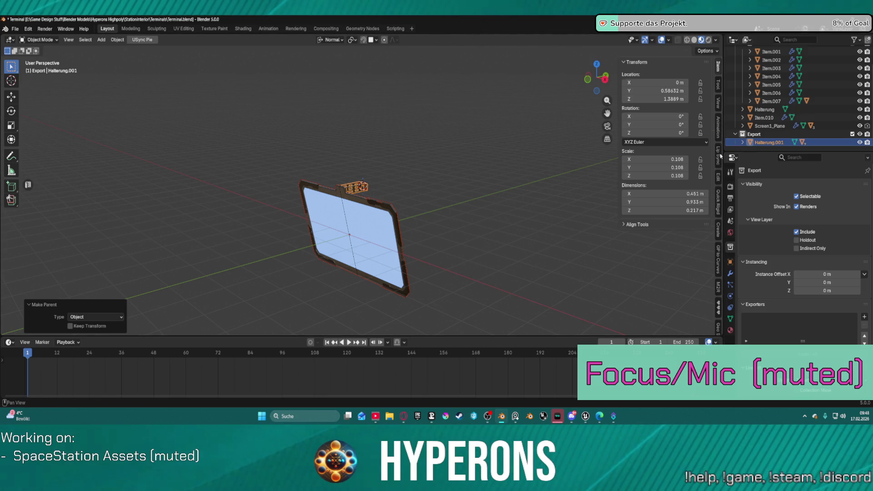
Run Export Mesh from USync's Unreal Mesh Export panel, which reports no objects selected.
ctrl+scroll(720, 156, down, 2)
scroll(355, 213, down, 3)
scroll(719, 260, down, 3)
scroll(719, 259, down, 5)
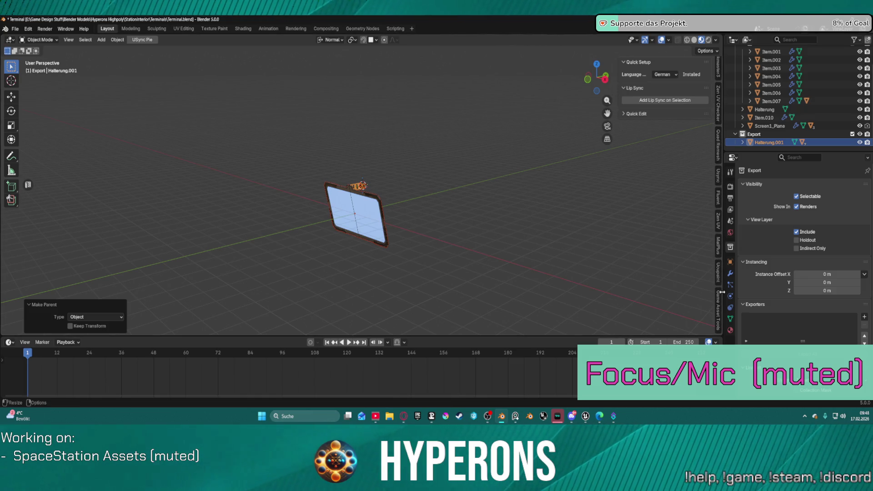
click(718, 177)
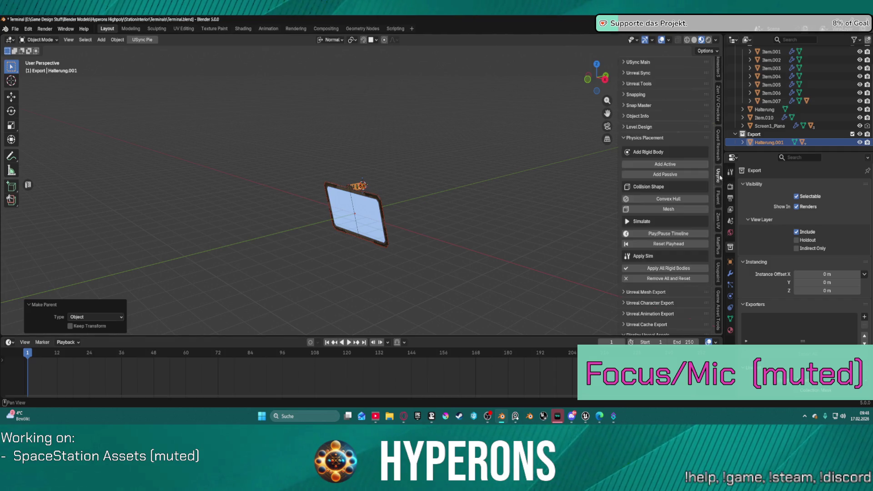
scroll(657, 280, down, 4)
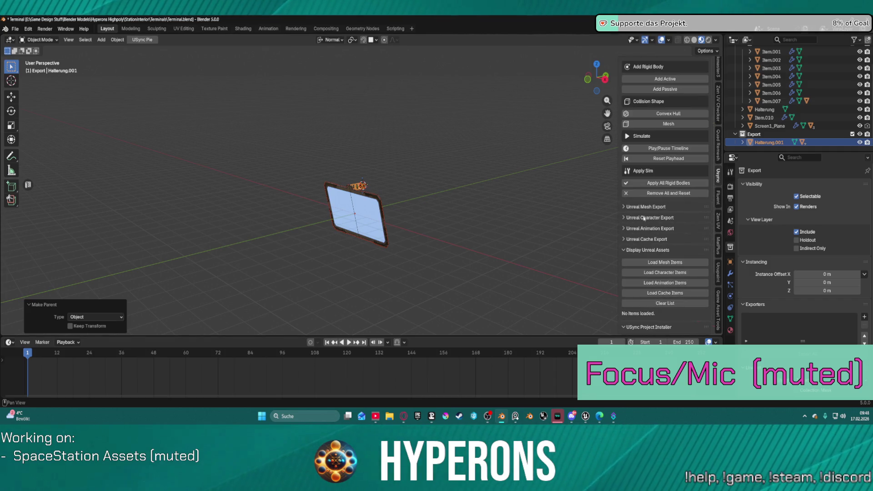
click(663, 206)
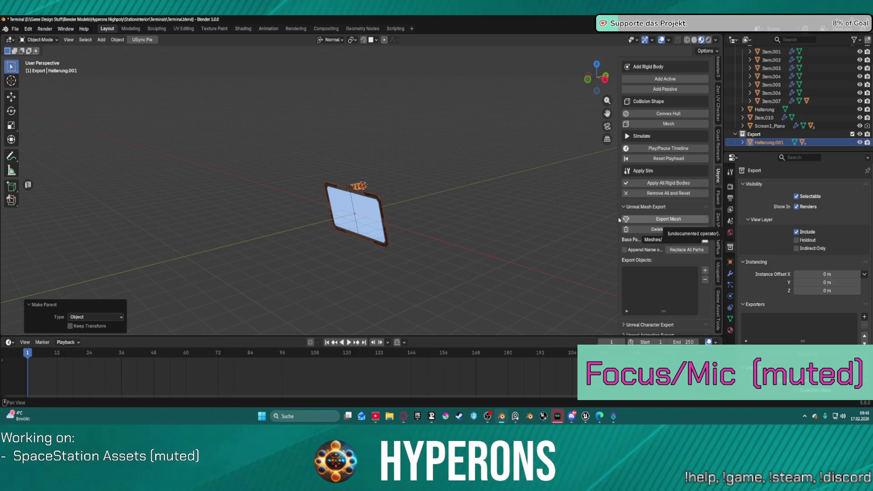
click(684, 221)
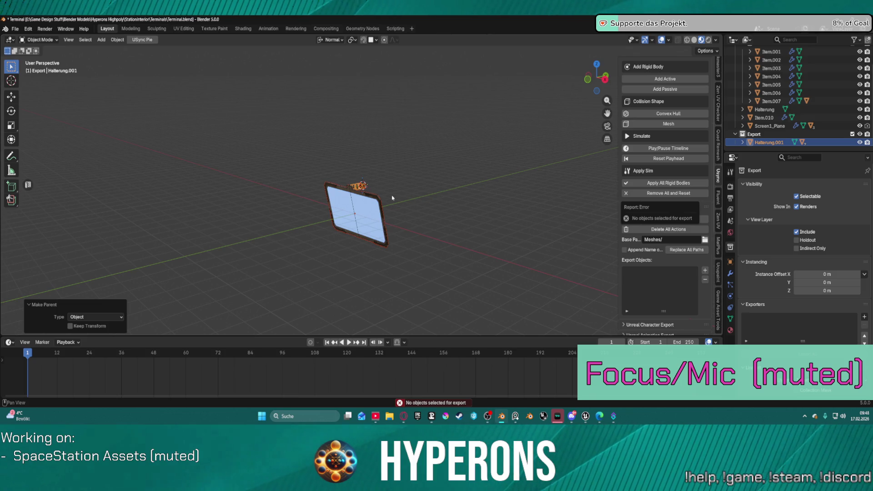
click(356, 191)
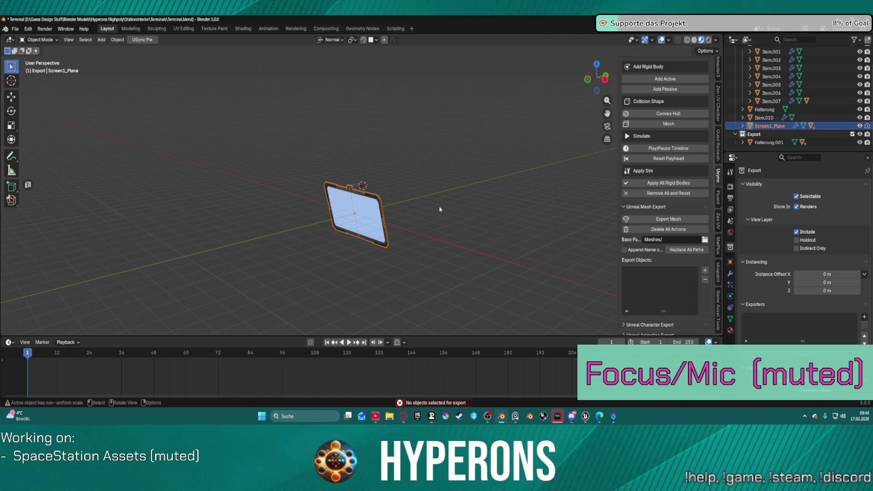
Hide the Work collection and frame Halterung.001 in the view.
click(363, 186)
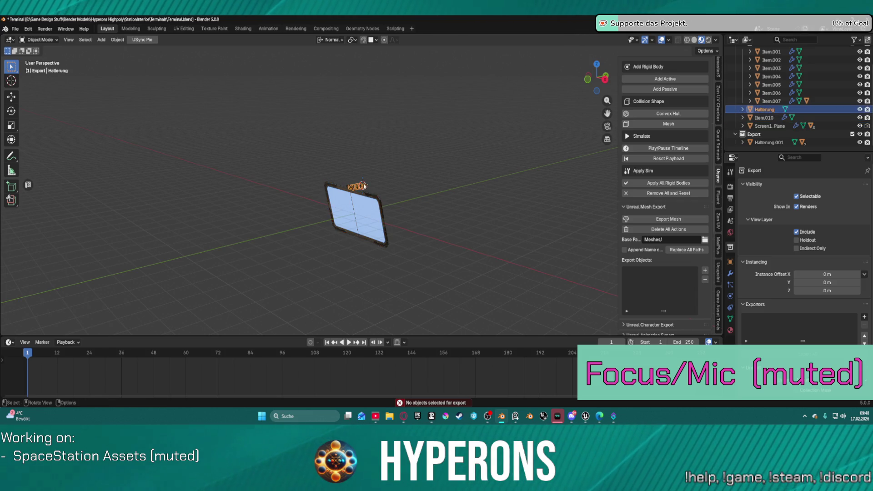
click(773, 143)
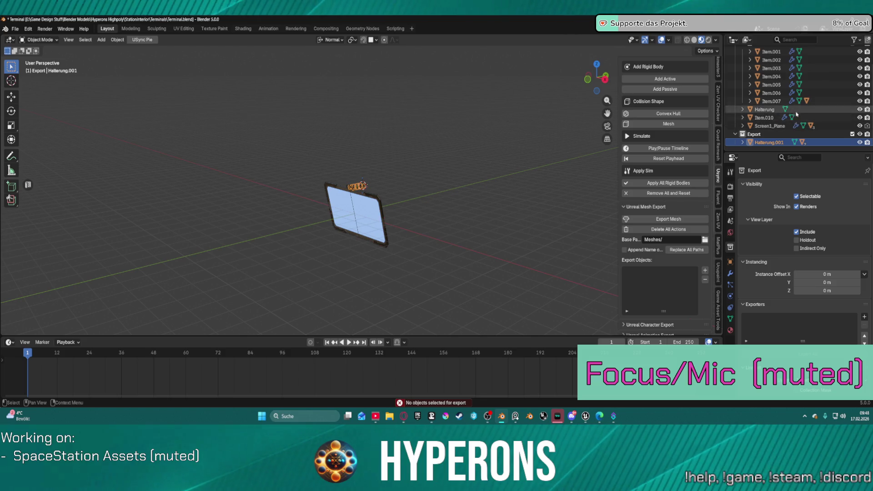
click(770, 125)
scroll(766, 91, up, 2)
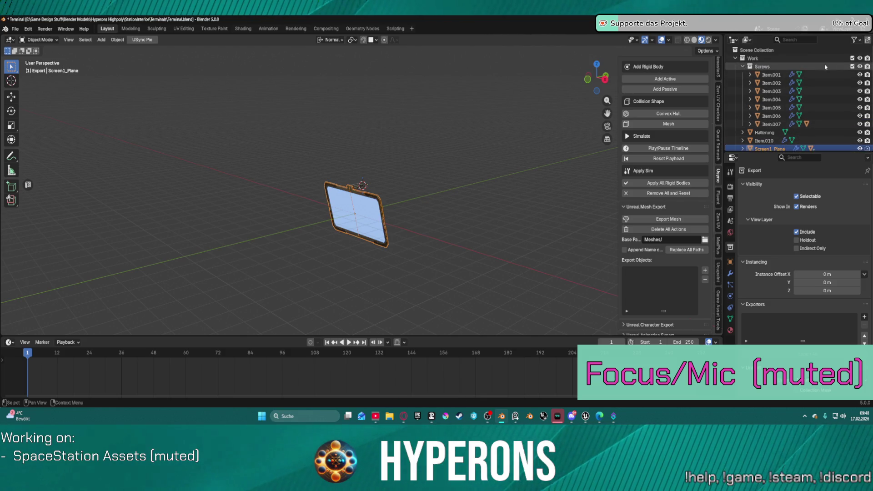
click(859, 58)
click(736, 59)
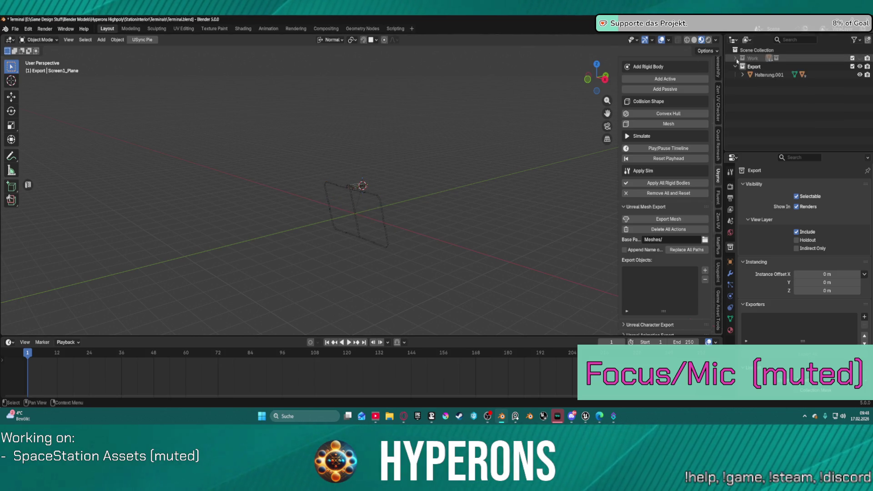
click(796, 74)
key(KP_Decimal)
Delete Halterung.001 from Export, keeping its child parts.
scroll(371, 214, down, 5)
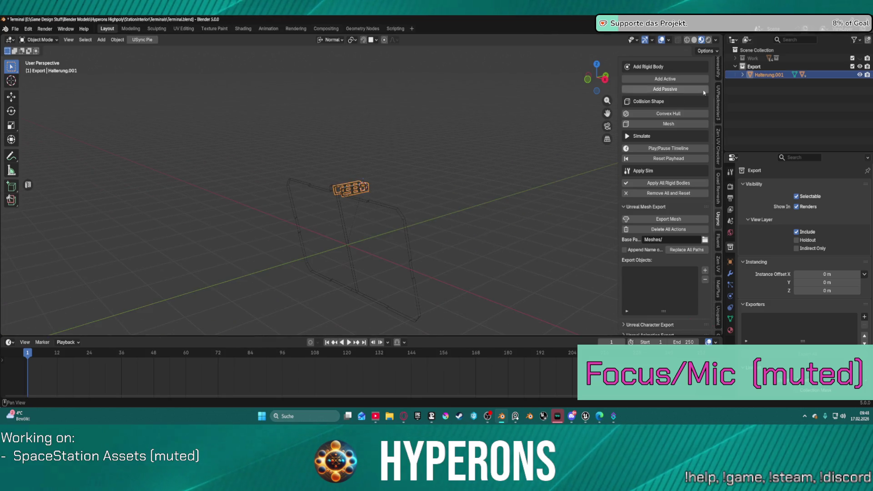
click(742, 59)
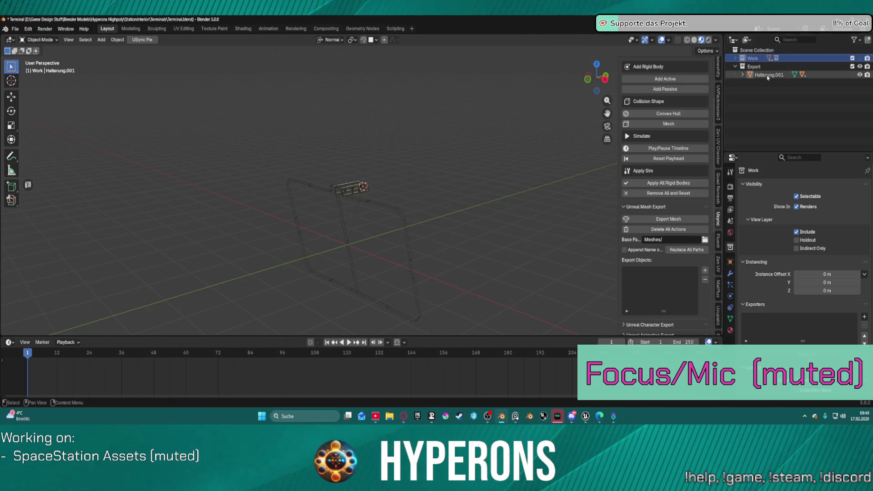
click(751, 76)
key(Delete)
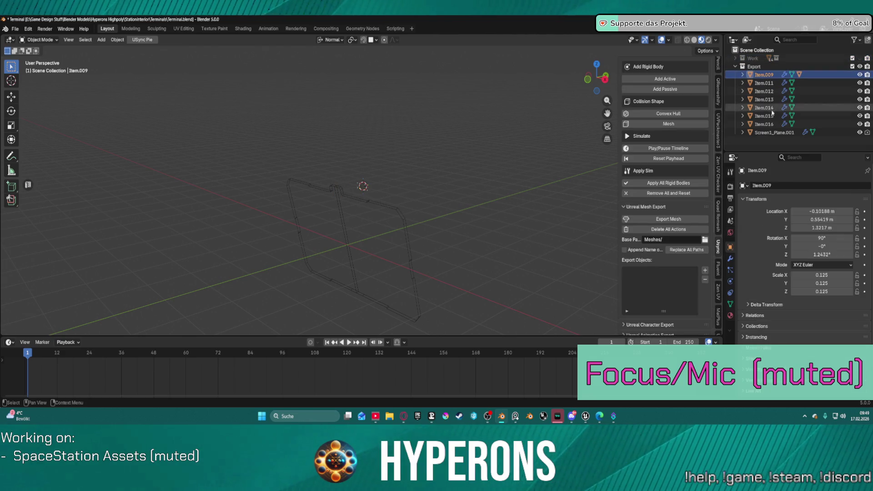
click(764, 75)
click(766, 132)
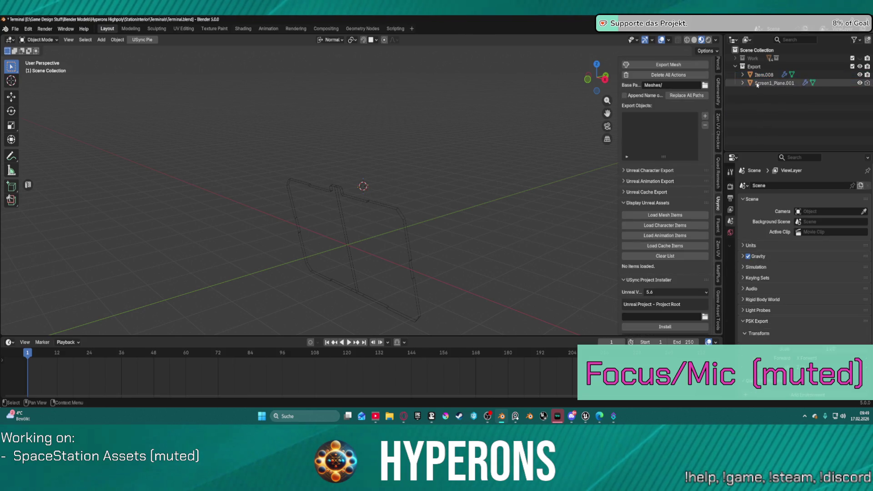
Make the Work collection visible again and select all console parts.
click(735, 58)
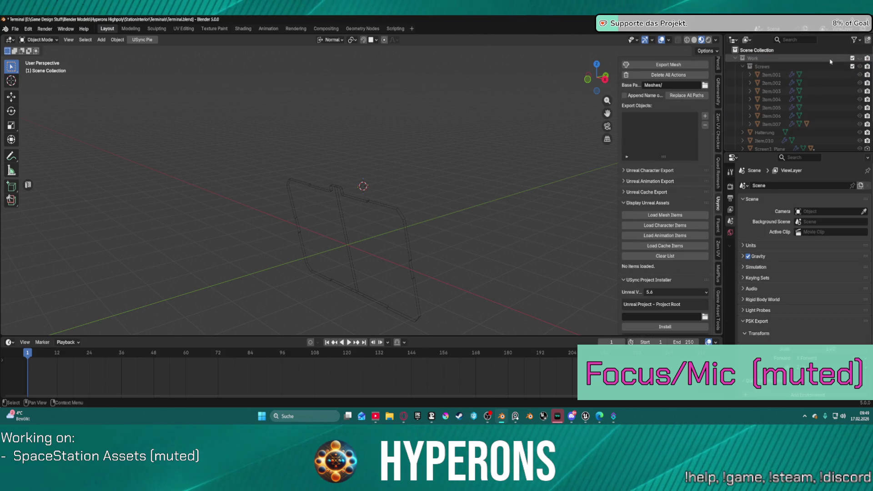
click(859, 58)
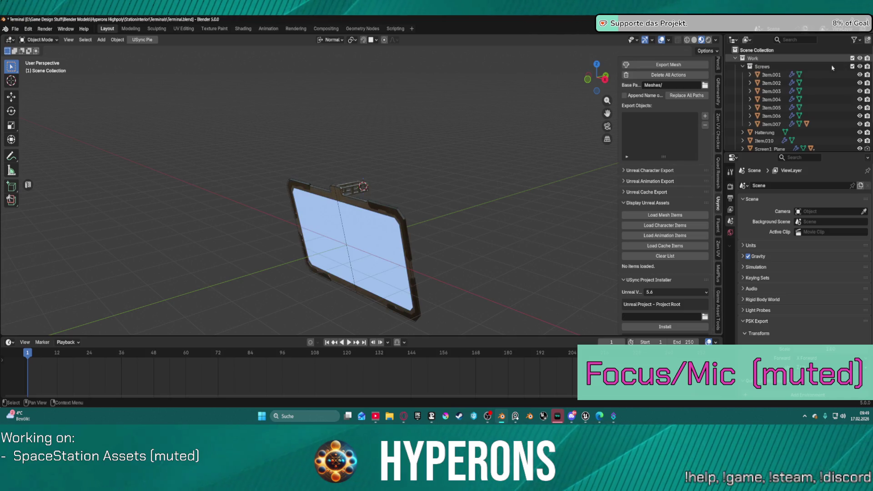
click(768, 66)
scroll(778, 119, down, 3)
key(a)
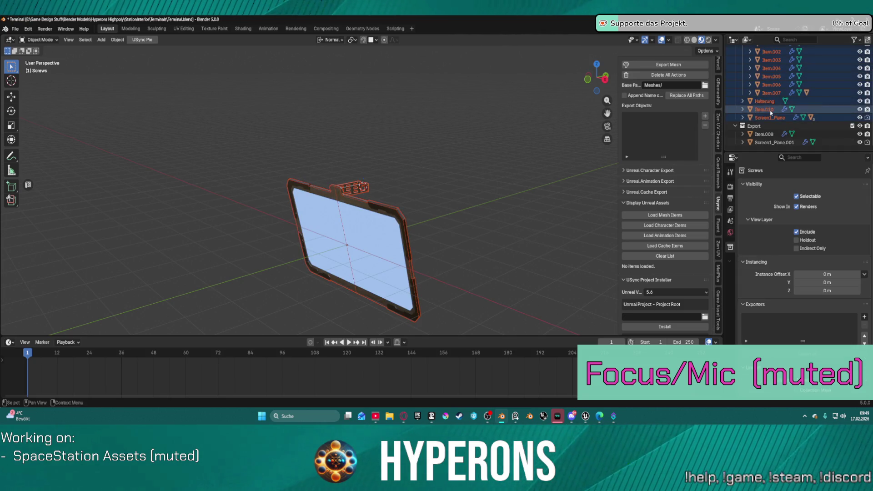
Delete the remaining Export copies Item.008 and Screen1_Plane.001.
right_click(744, 111)
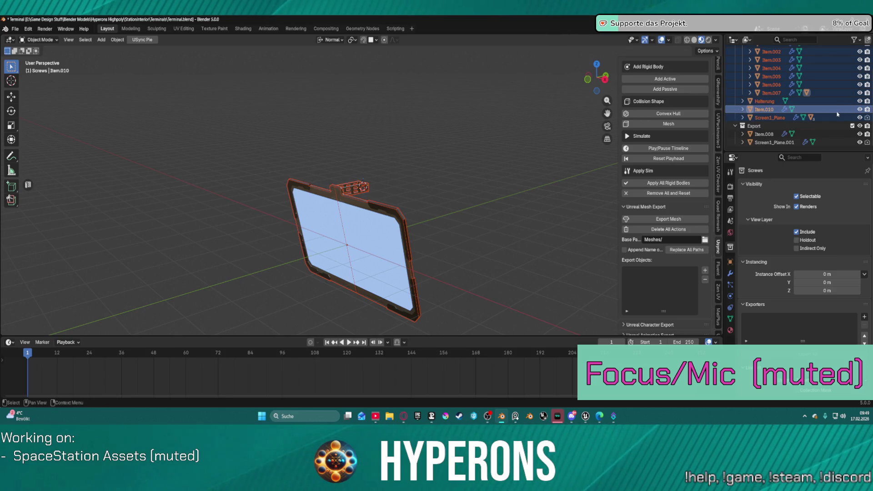
click(768, 134)
ctrl+click(774, 142)
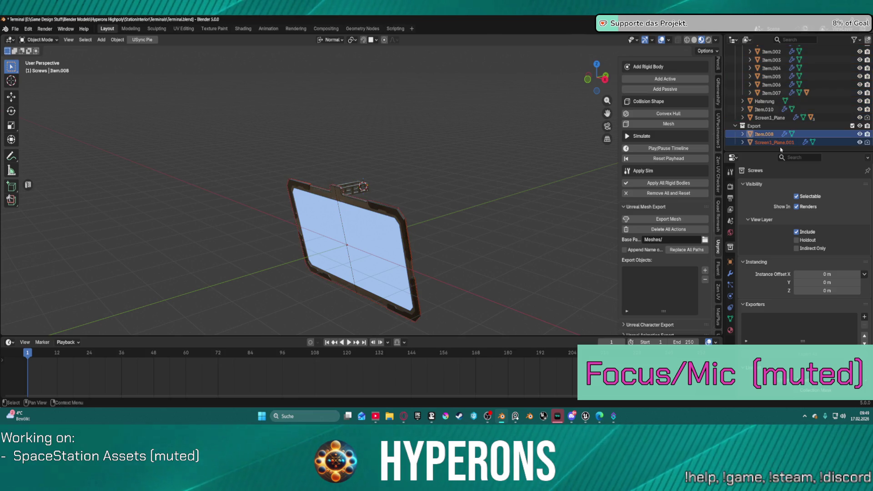
key(Delete)
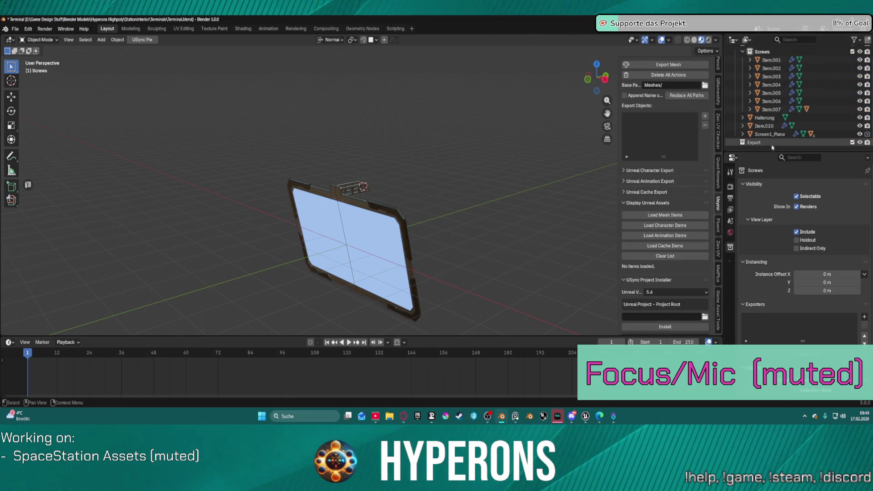
click(769, 134)
scroll(768, 118, up, 2)
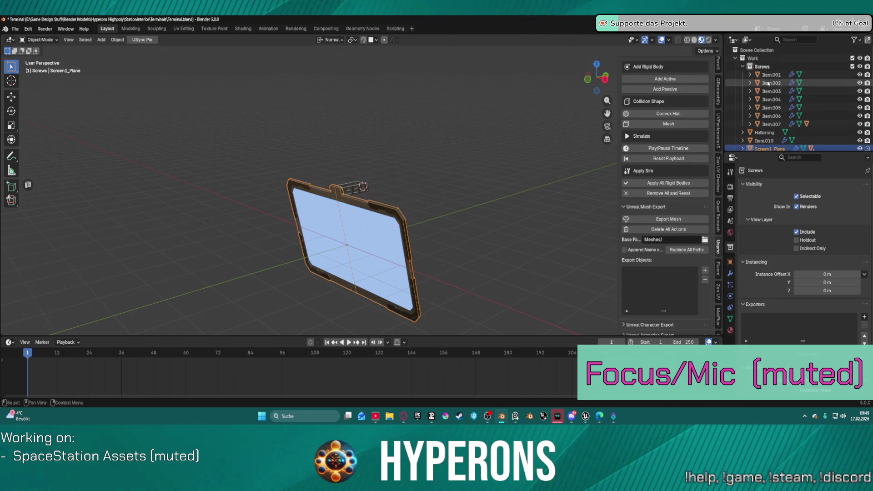
scroll(773, 91, down, 2)
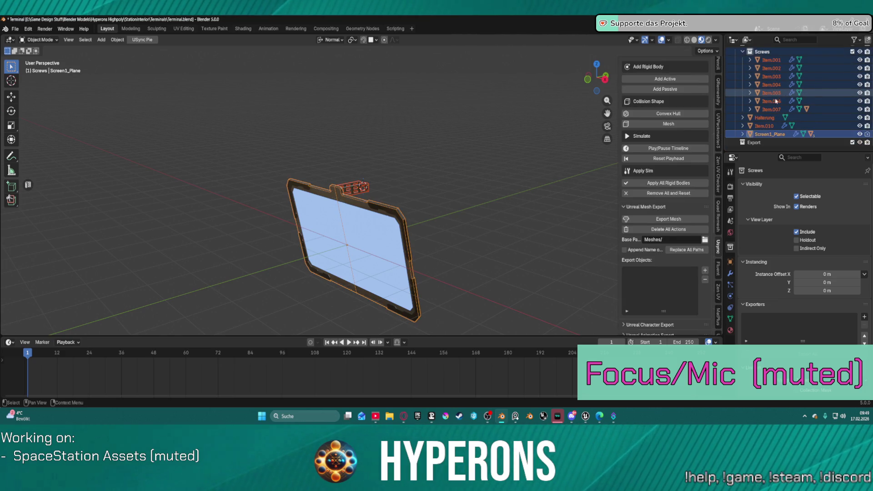
right_click(758, 136)
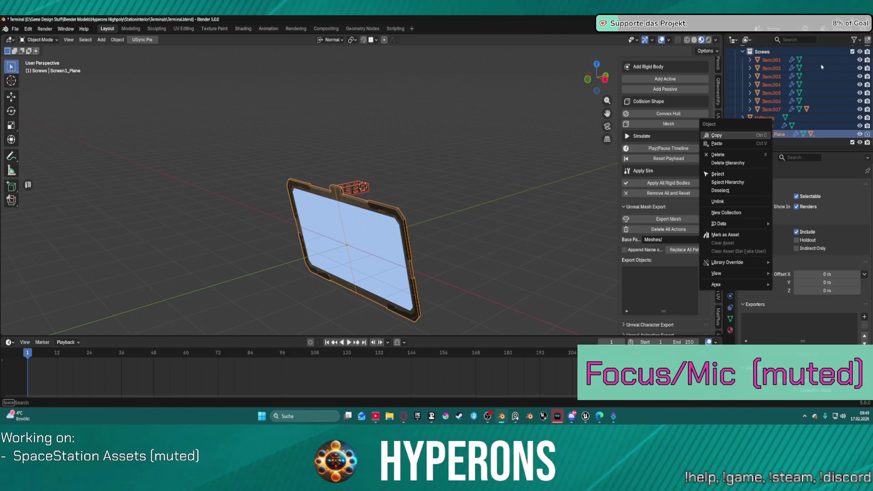
Apply Screen1_Plane's Solidify and Smooth by Angle modifiers.
click(774, 98)
click(766, 135)
click(729, 275)
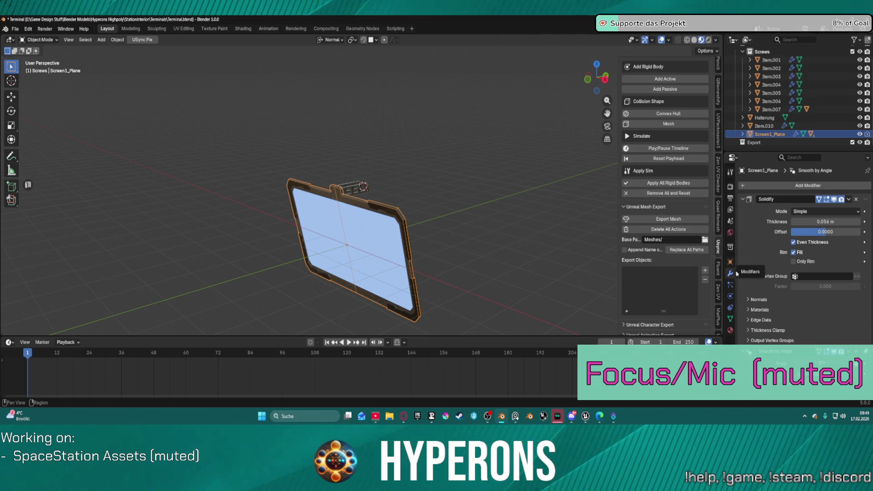
click(848, 199)
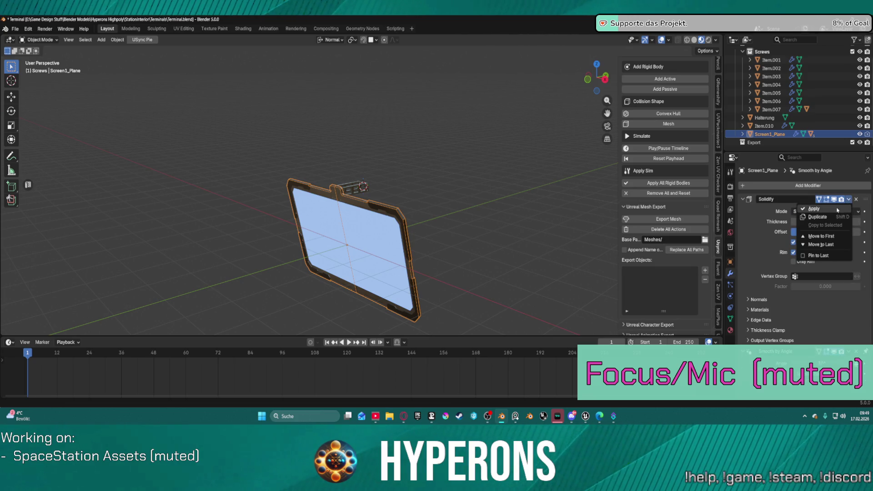
click(838, 209)
click(848, 200)
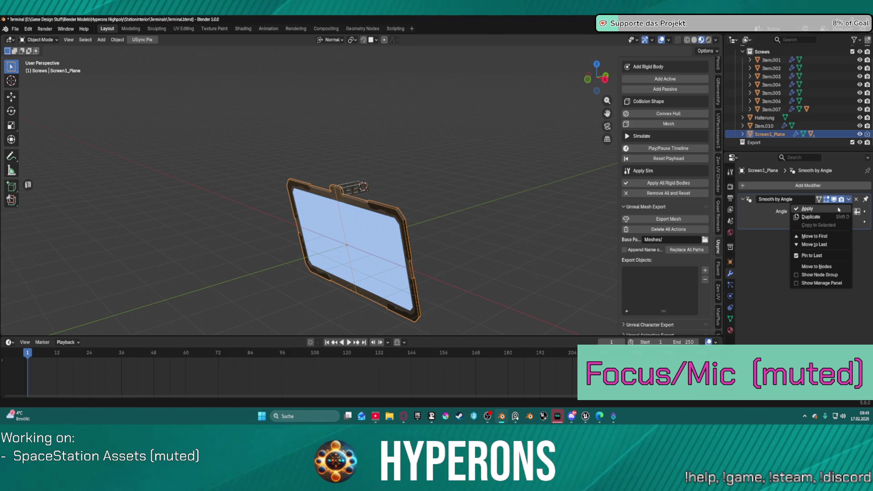
click(840, 208)
click(767, 127)
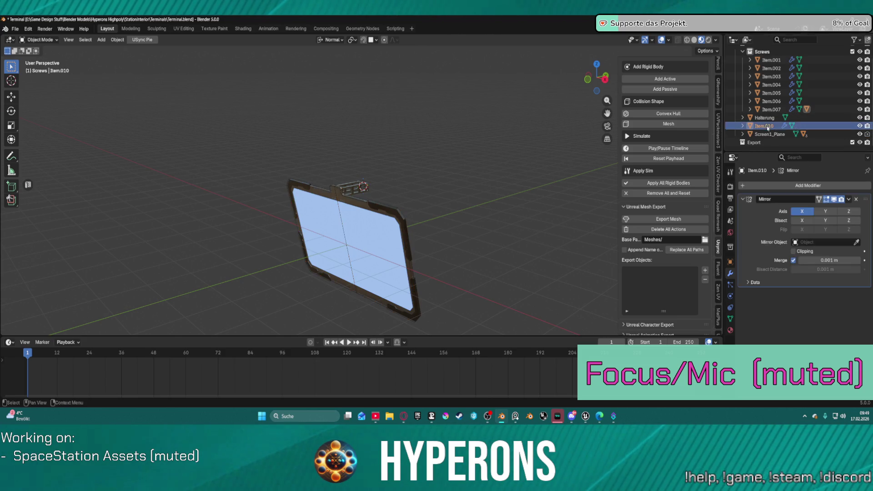
Remove Item.010's Mirror modifier and parent Item.010 under Item.007.
scroll(790, 125, up, 2)
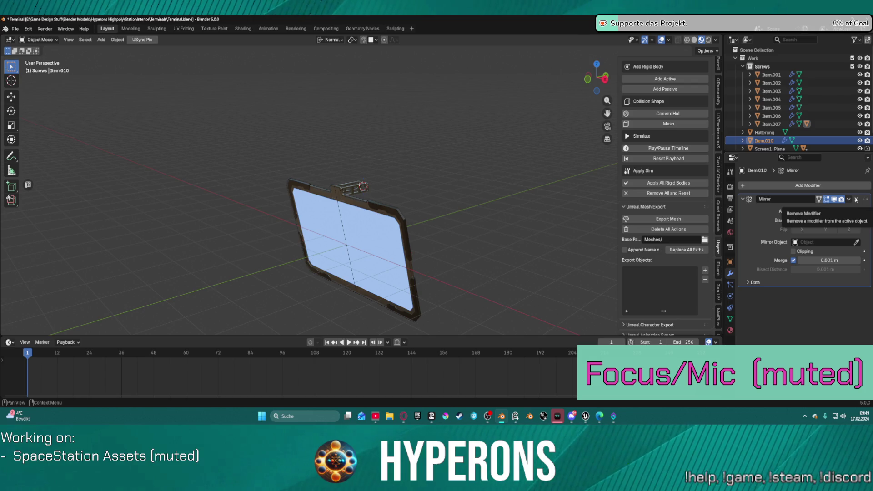
scroll(363, 186, up, 8)
mouse_move(423, 191)
middle_down()
mouse_move(442, 169)
mouse_move(669, 165)
middle_up()
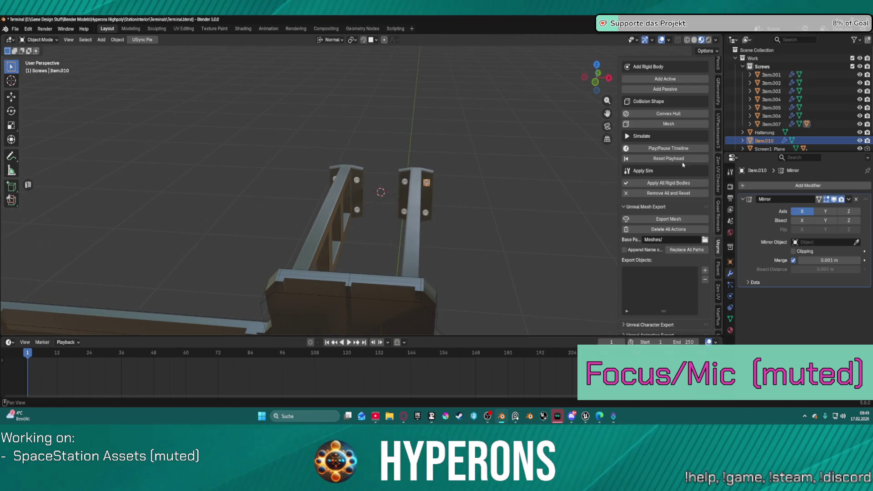
click(849, 200)
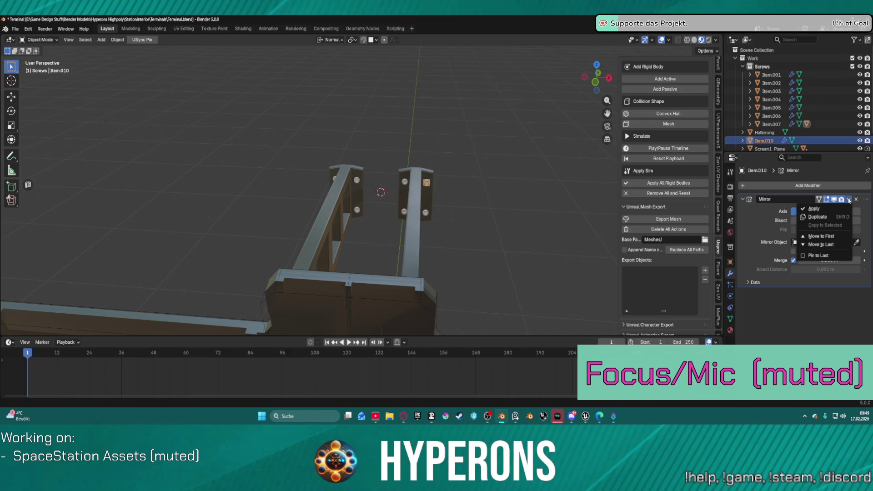
click(856, 200)
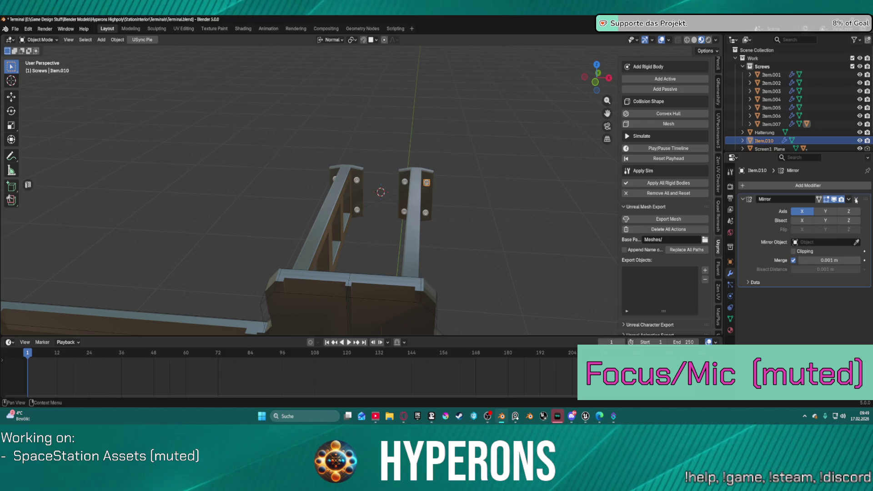
click(856, 199)
mouse_move(768, 141)
mouse_down()
mouse_move(764, 68)
mouse_move(771, 128)
mouse_up()
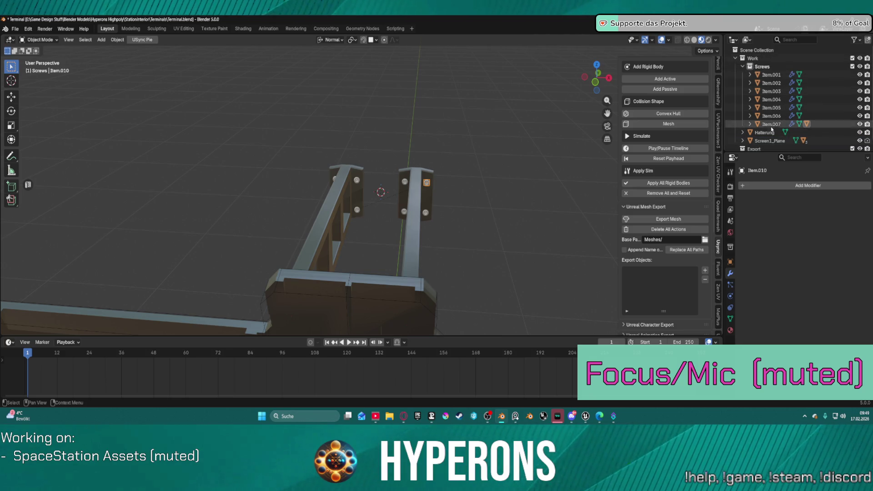
Remove the Mirror modifier from screws Item.001 through Item.007.
scroll(777, 117, down, 1)
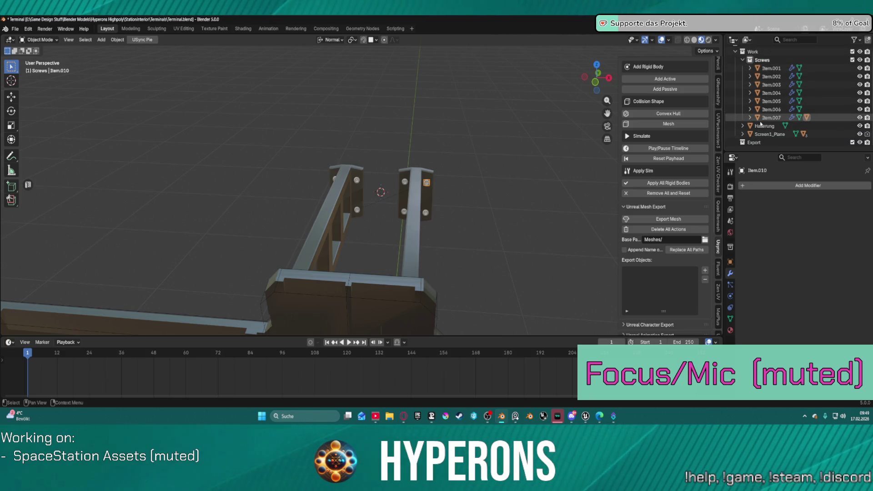
click(743, 126)
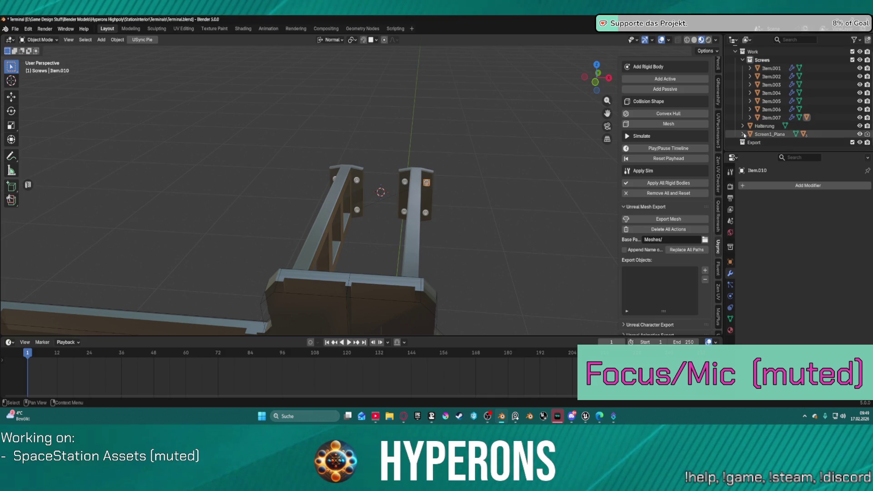
click(771, 117)
shift+click(773, 69)
click(855, 200)
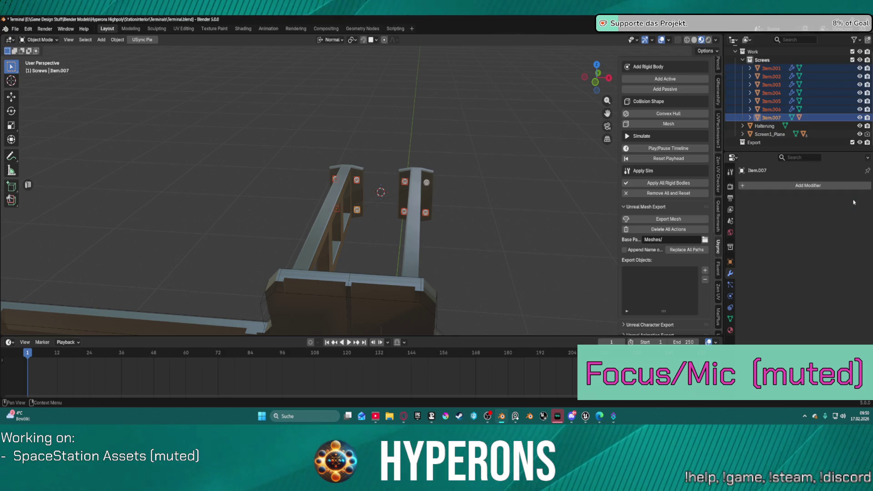
Apply mirror_mirror, Bevel, Auto Smooth and Smooth by Angle on Screen1_Cube.002.
click(772, 135)
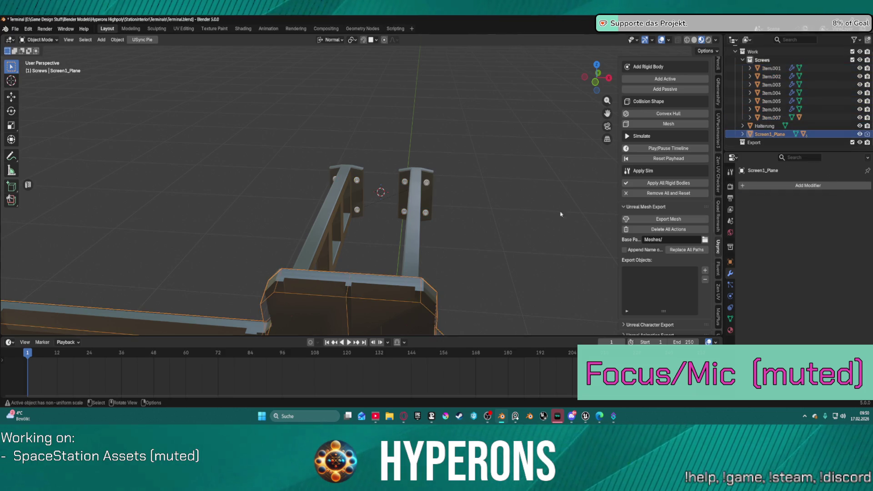
scroll(484, 246, down, 3)
click(496, 277)
scroll(519, 266, down, 3)
click(425, 231)
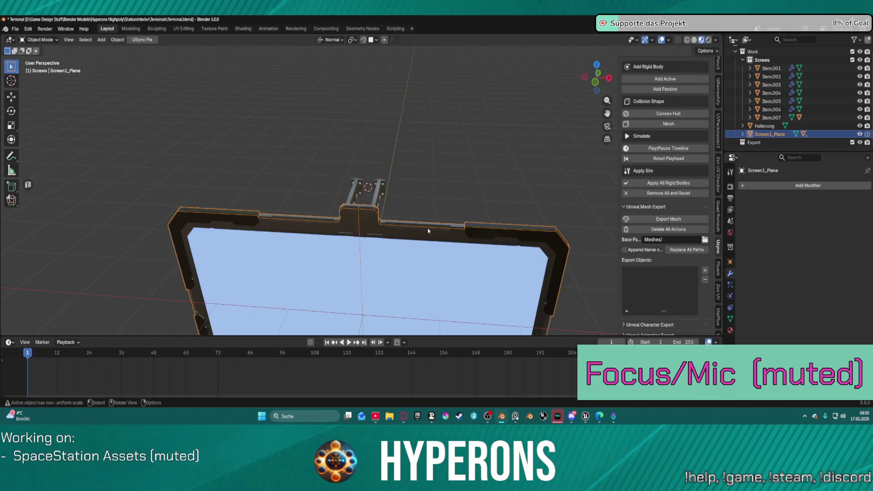
click(497, 228)
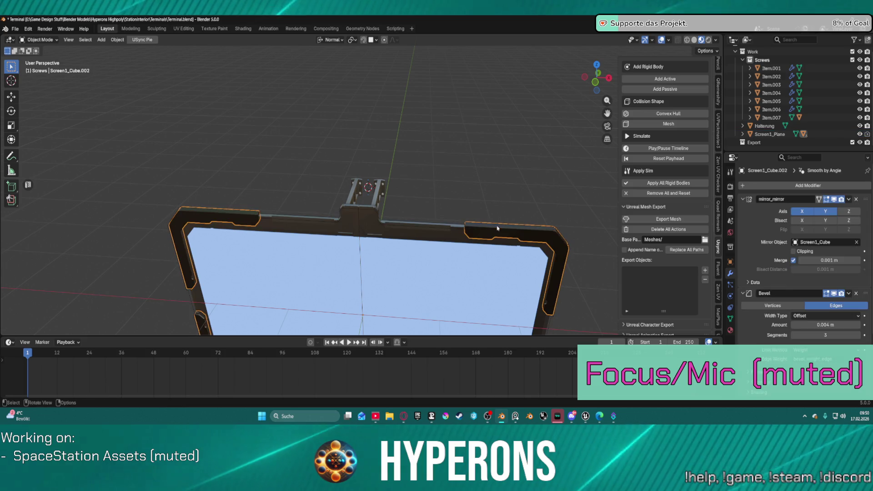
click(850, 200)
click(845, 209)
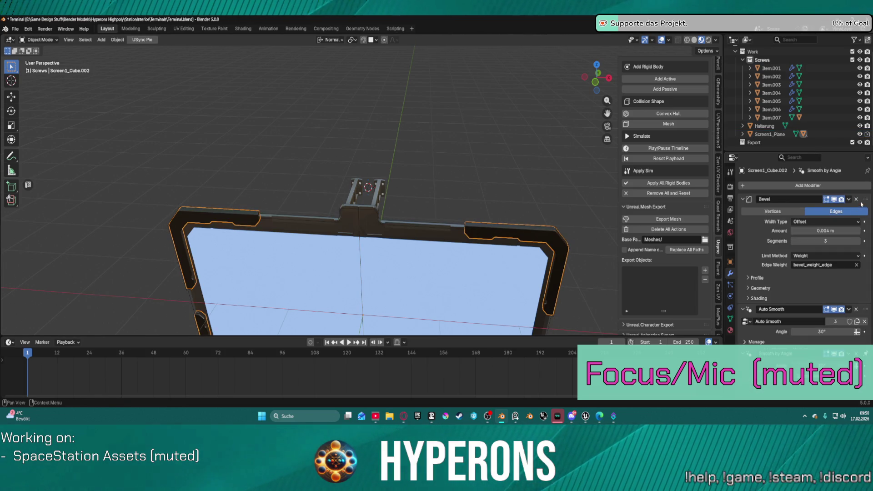
click(848, 199)
click(848, 209)
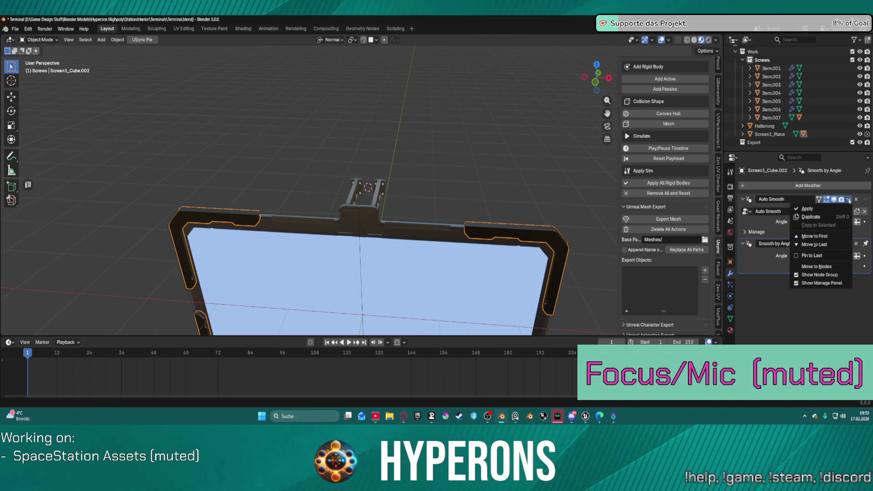
click(849, 199)
click(848, 208)
click(848, 199)
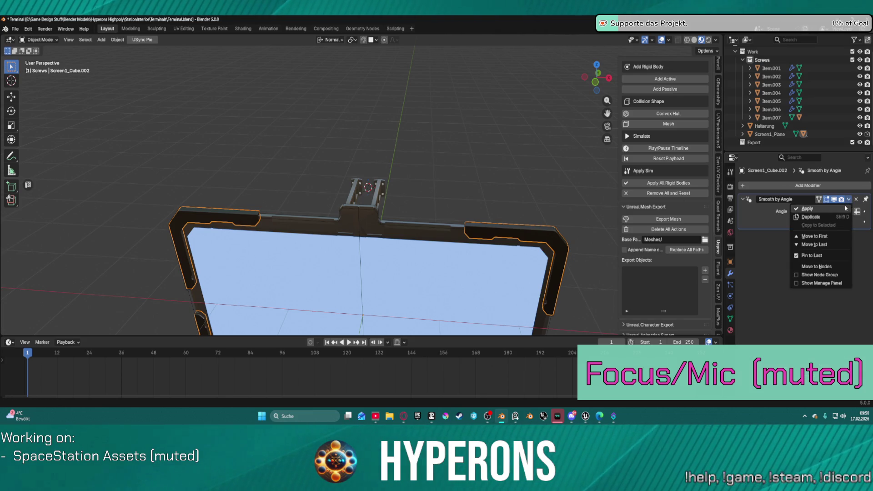
click(848, 209)
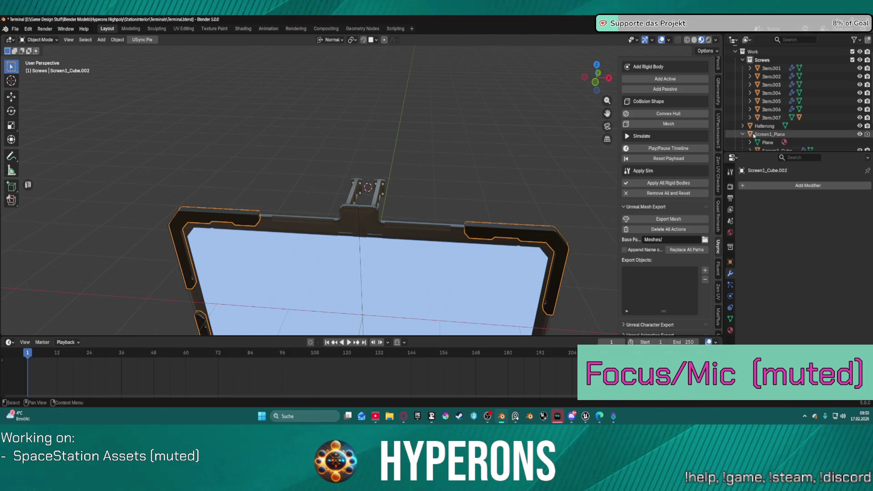
Apply Screen1_Cube's Auto Smooth and Smooth by Angle modifiers.
scroll(755, 135, down, 2)
click(775, 117)
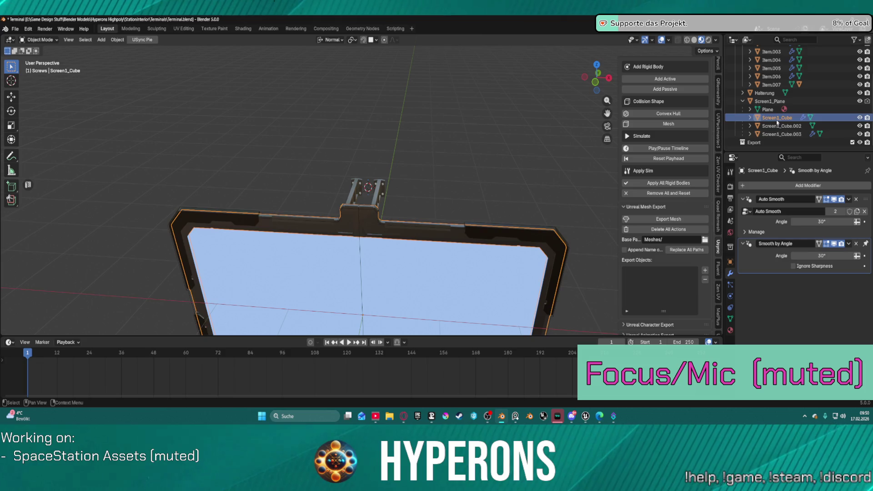
click(848, 200)
click(840, 209)
click(849, 199)
click(840, 209)
Apply Screen1_Cube.003's Smooth by Angle and Auto Smooth modifiers.
click(782, 126)
click(796, 134)
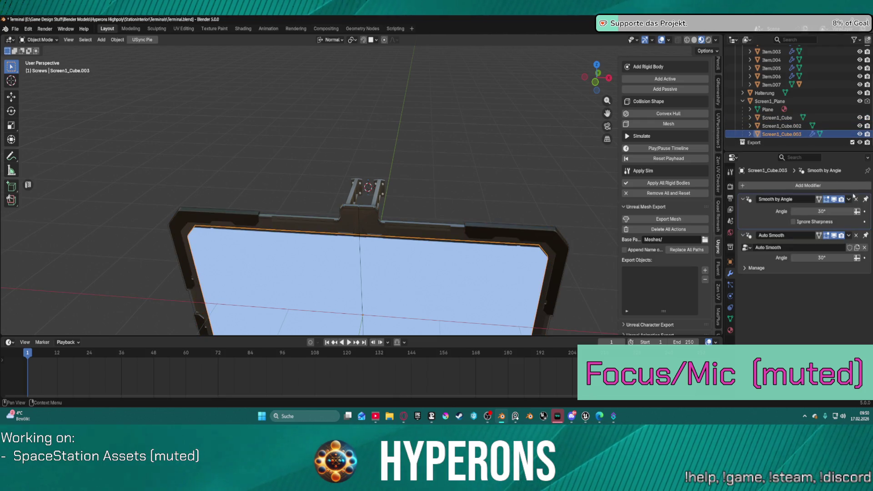
click(852, 200)
click(843, 212)
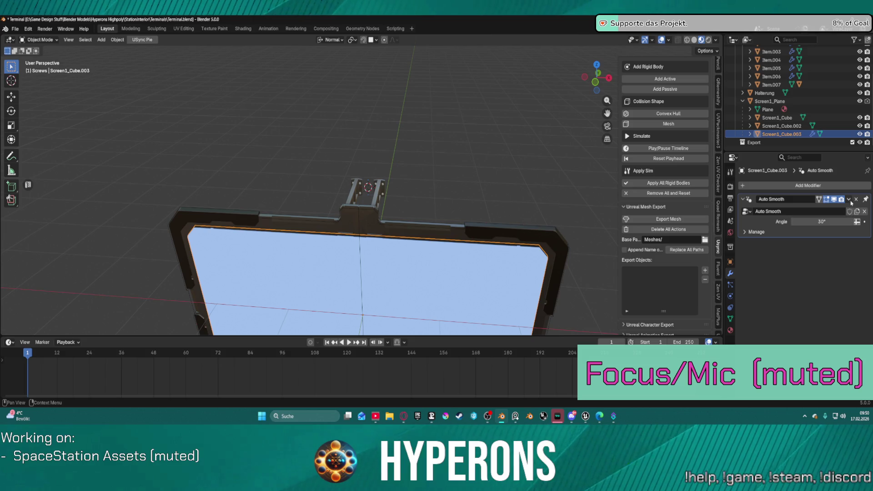
click(851, 203)
click(841, 210)
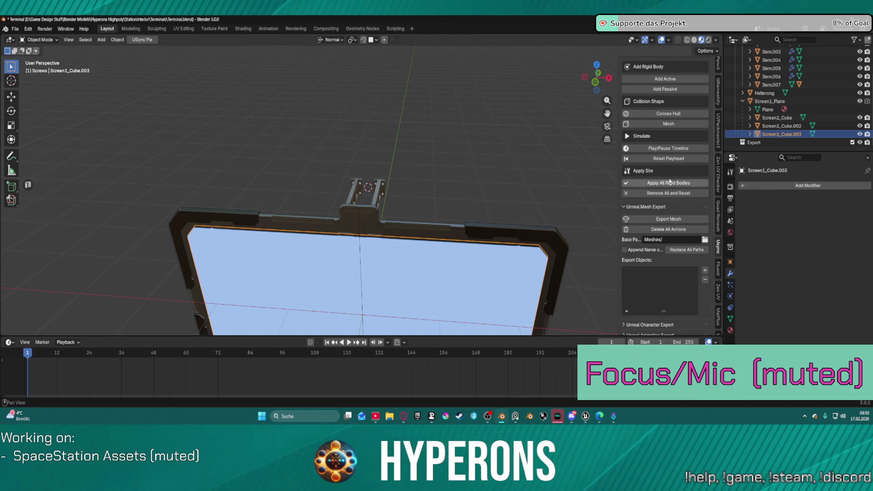
scroll(434, 260, up, 5)
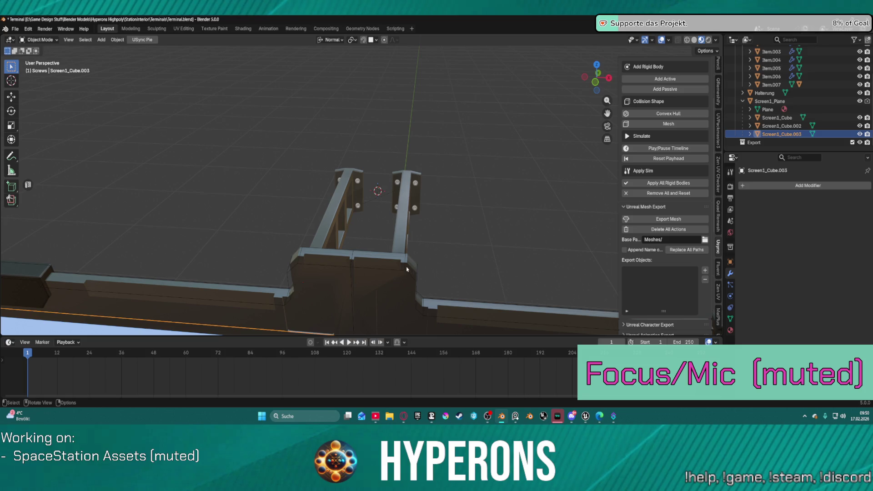
click(407, 270)
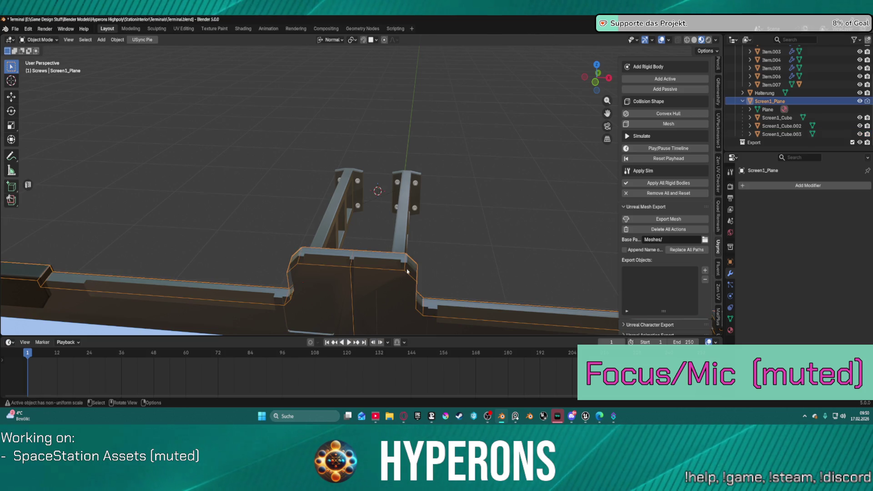
Select Screen1_Plane together with all its children in the outliner.
right_click(377, 269)
mouse_move(377, 269)
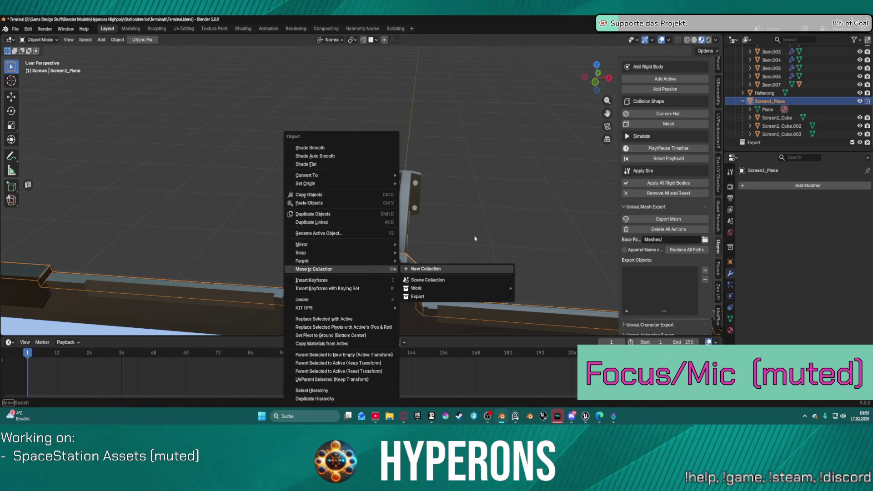
mouse_move(381, 308)
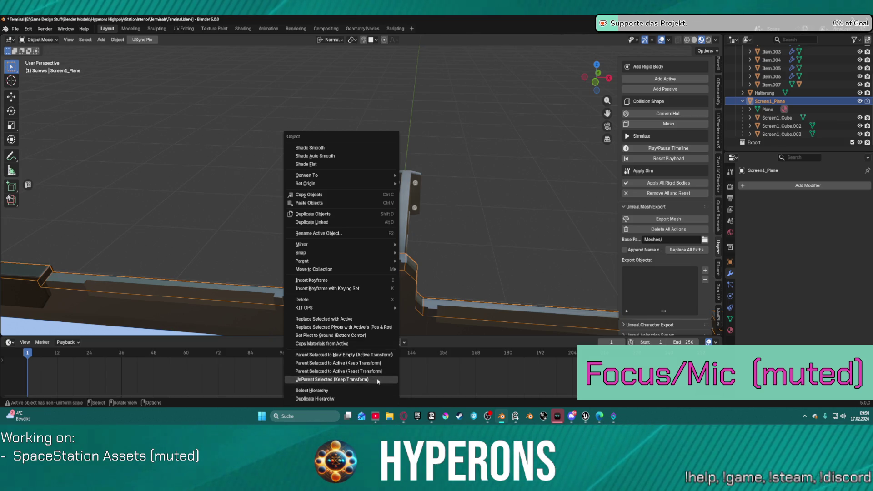
mouse_move(390, 185)
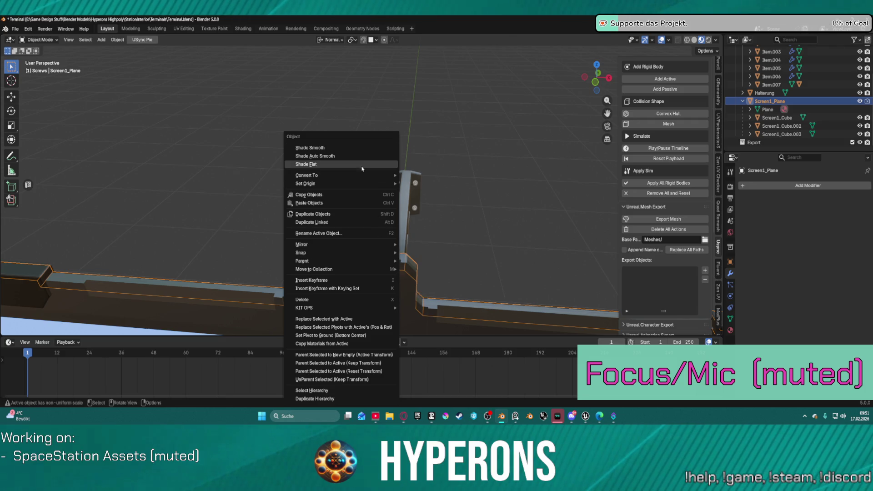
double_click(762, 103)
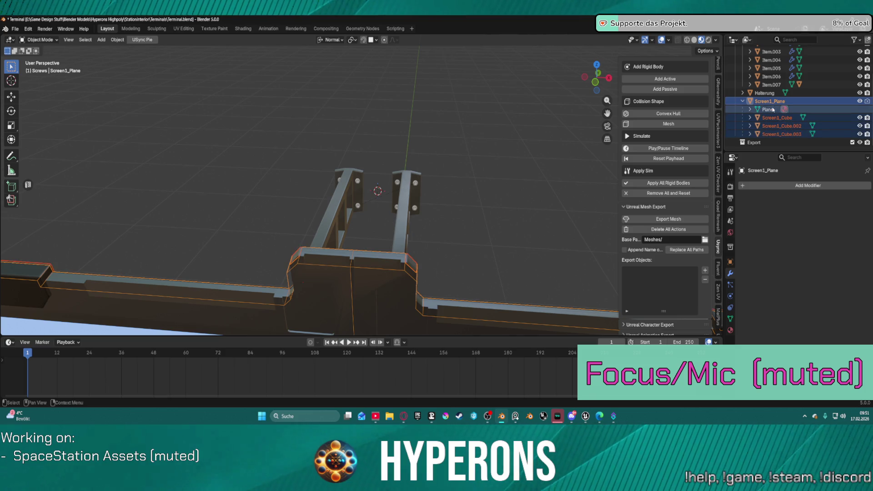
mouse_move(524, 181)
middle_down()
mouse_move(409, 173)
mouse_move(68, 113)
mouse_move(721, 83)
middle_up()
scroll(749, 137, up, 3)
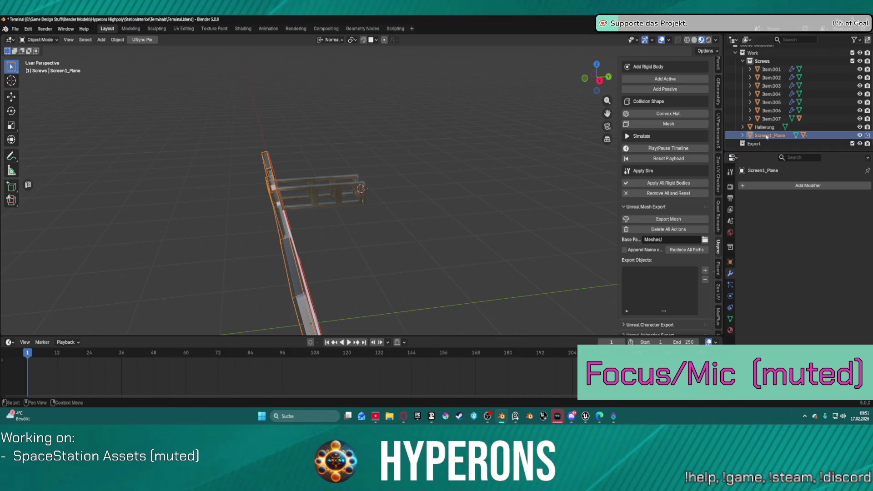
Select screws Item.001–Item.007 and the screen plane, then parent them to Halterung as Object.
click(772, 118)
shift+click(771, 69)
ctrl+click(769, 136)
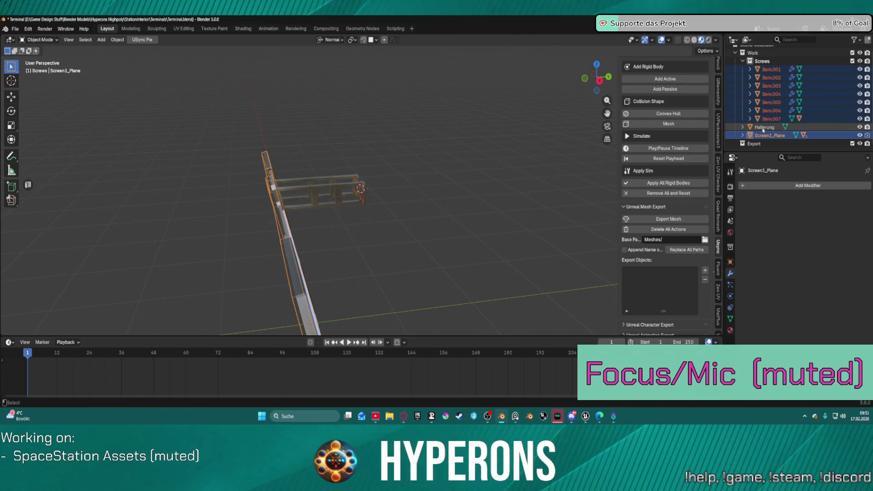
ctrl+click(763, 128)
right_click(764, 128)
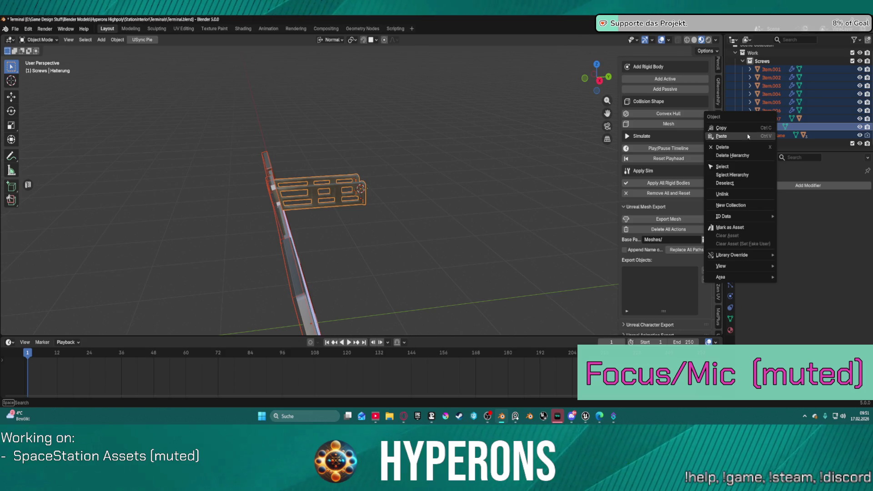
right_click(486, 152)
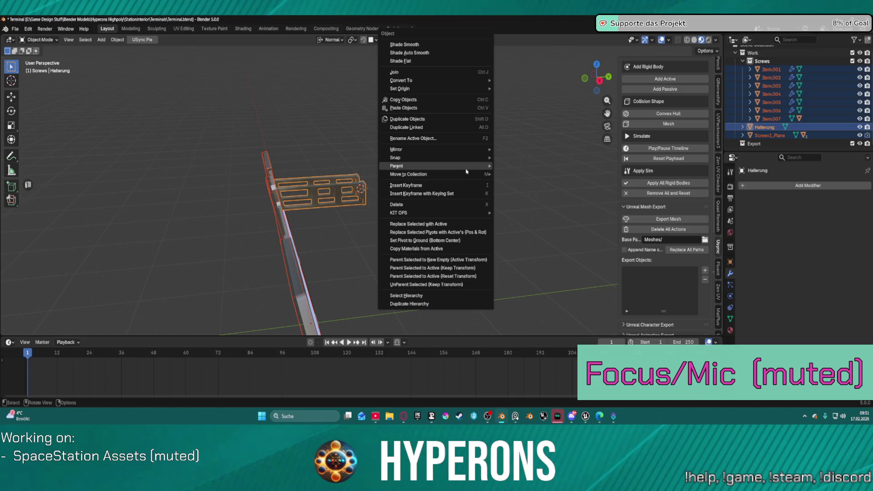
mouse_move(486, 166)
click(521, 167)
Re-parent screws Item.001–Item.007 to Halterung, verify on Item.006, and collapse the Screws collection.
mouse_move(476, 190)
middle_down()
mouse_move(451, 210)
mouse_move(440, 208)
mouse_move(478, 217)
middle_up()
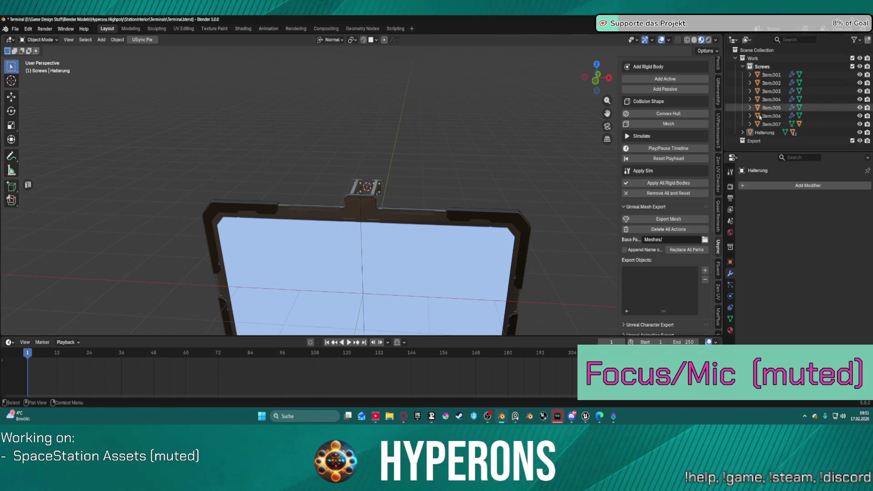
click(761, 133)
click(771, 75)
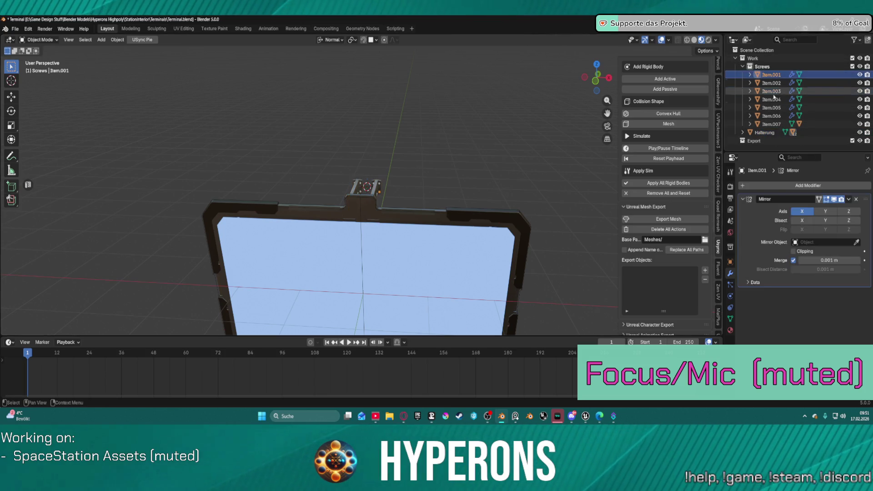
shift+click(768, 124)
ctrl+click(764, 132)
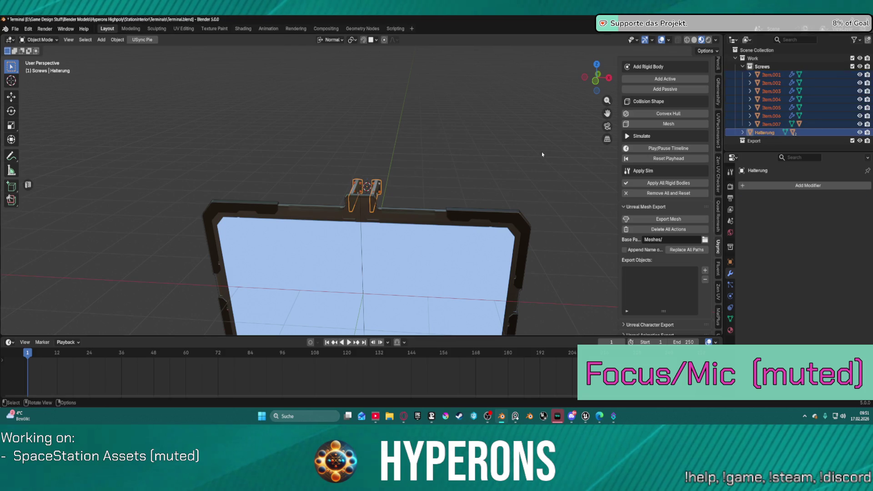
right_click(506, 149)
mouse_move(541, 167)
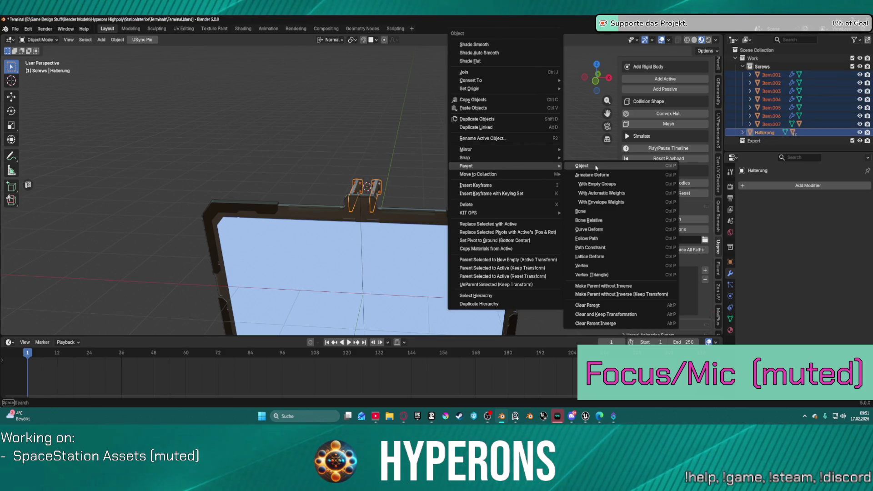
click(587, 167)
click(730, 115)
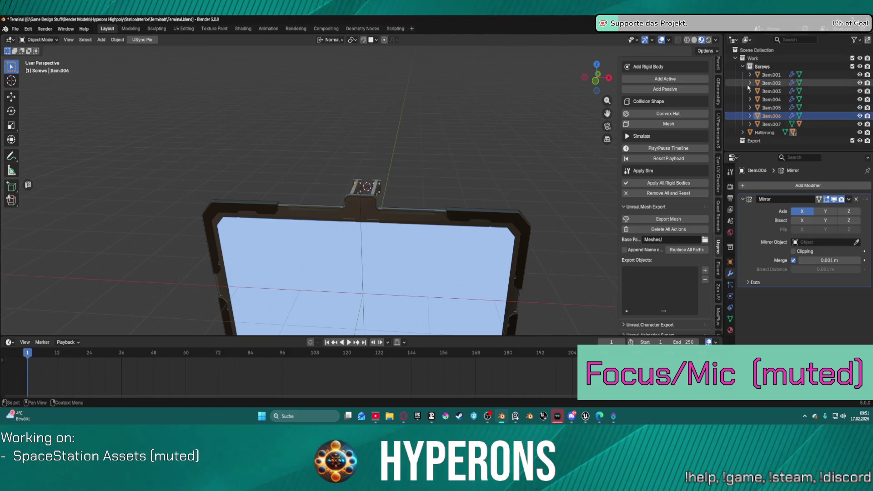
click(743, 66)
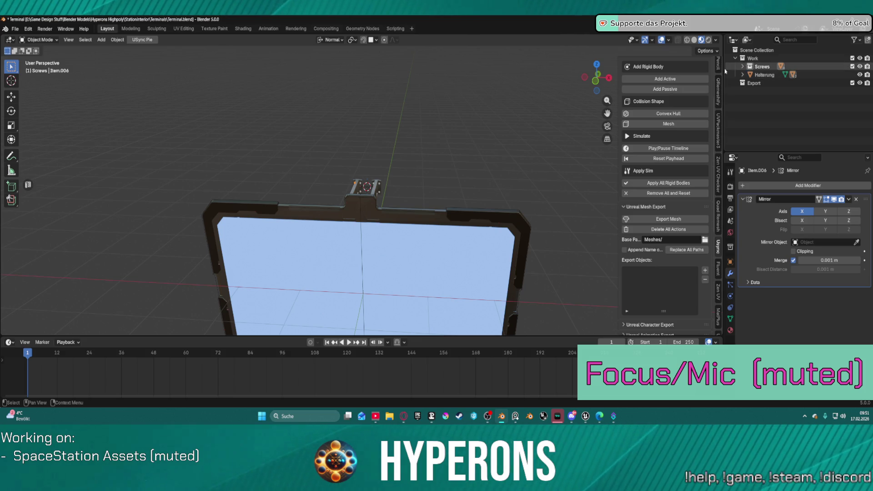
Add Halterung to the Unreal Mesh Export object list and export it as a mesh.
scroll(412, 178, up, 5)
scroll(411, 178, down, 5)
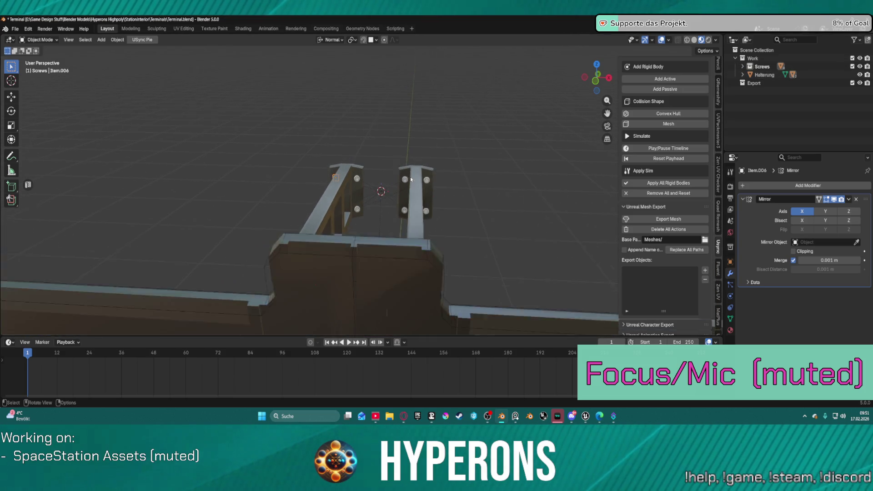
scroll(525, 159, down, 5)
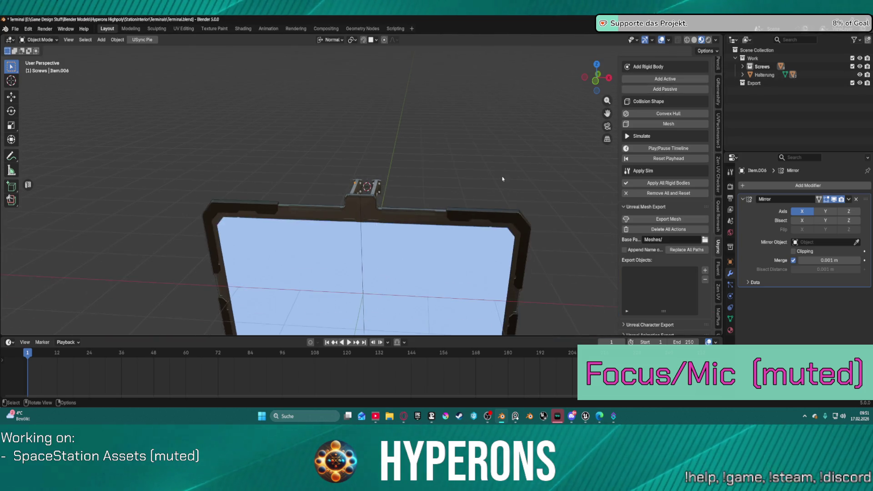
click(768, 75)
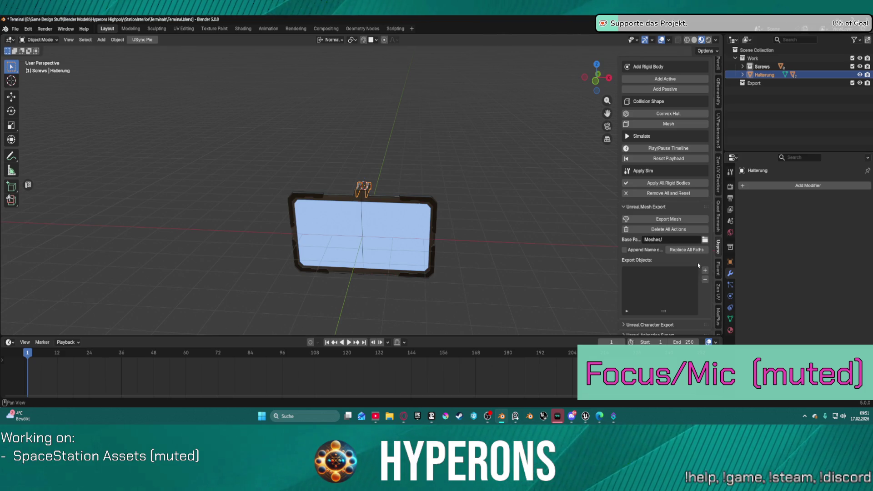
click(671, 220)
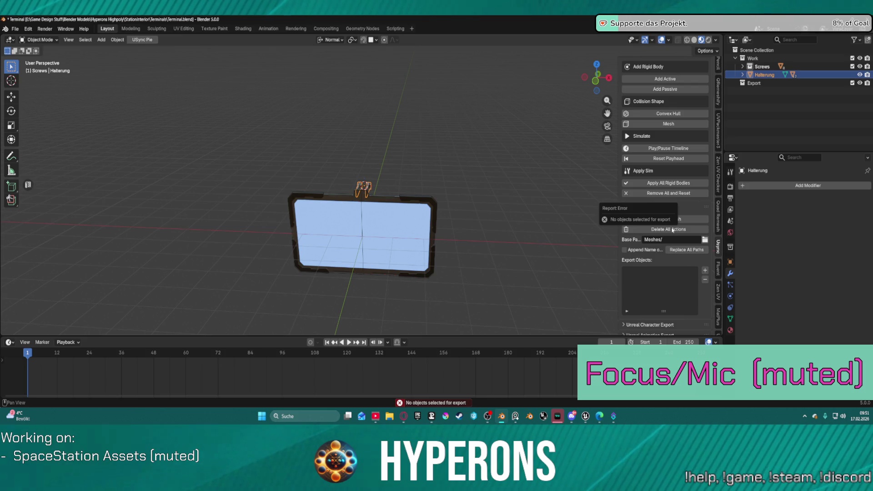
click(704, 272)
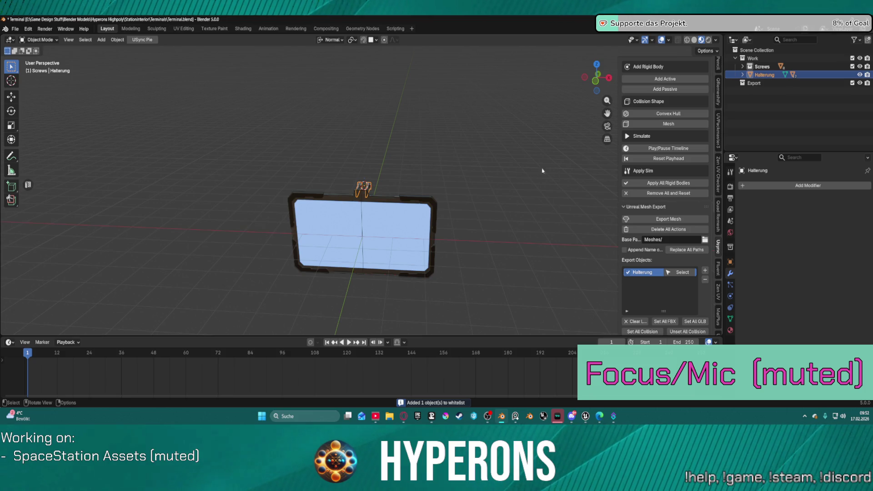
click(657, 219)
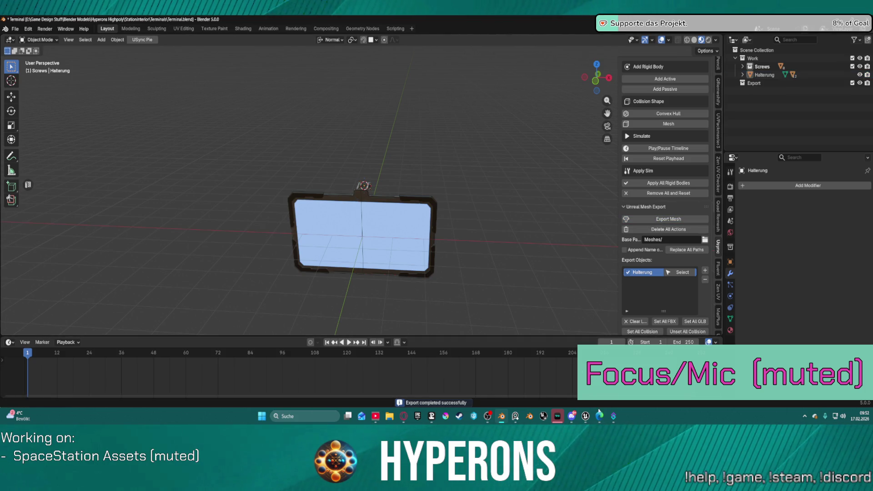
click(586, 416)
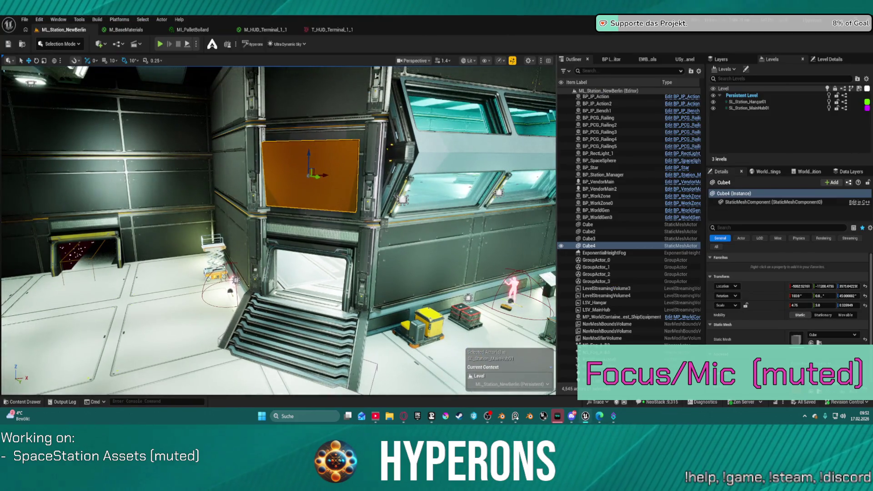
Open the Content Drawer and navigate to the Content/Meshes folder.
click(22, 402)
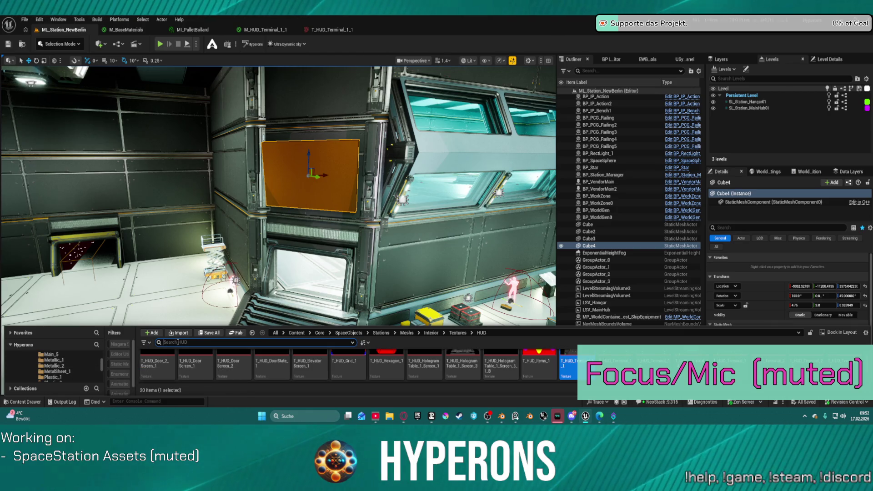
scroll(55, 366, up, 3)
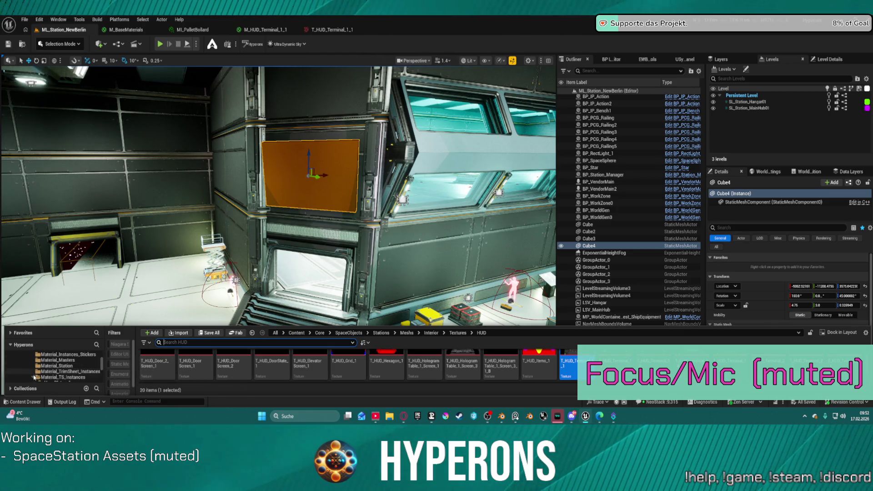
scroll(30, 365, up, 3)
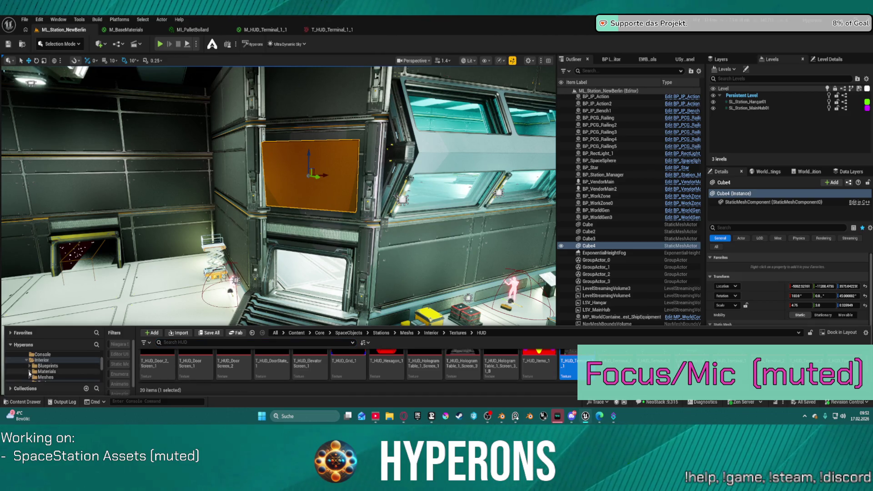
click(26, 361)
ctrl+click(46, 360)
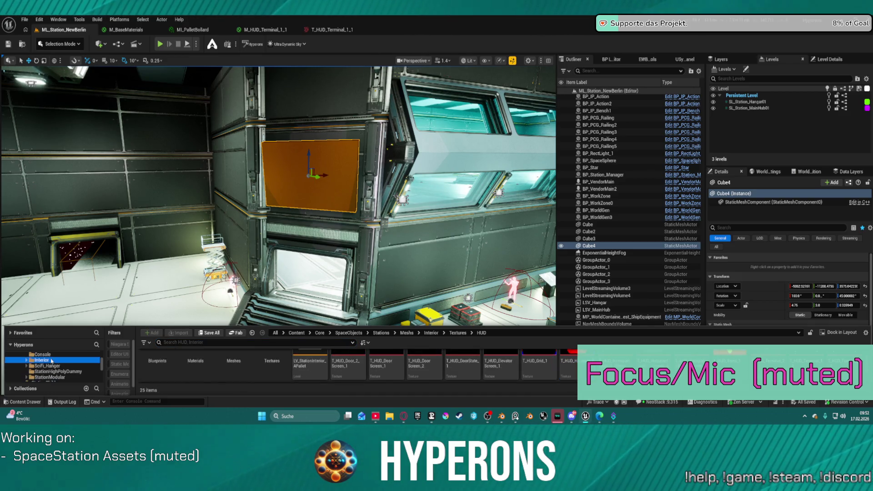
drag(50, 328, 50, 218)
scroll(48, 340, up, 5)
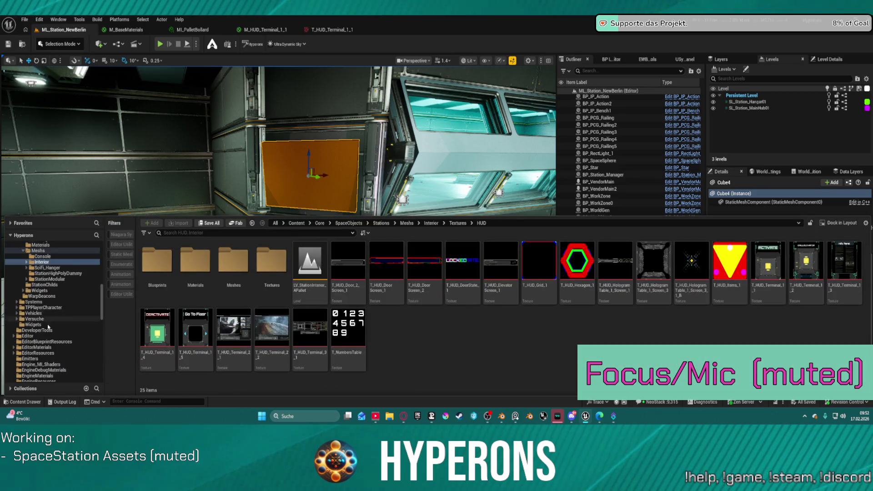
scroll(49, 340, down, 3)
click(30, 307)
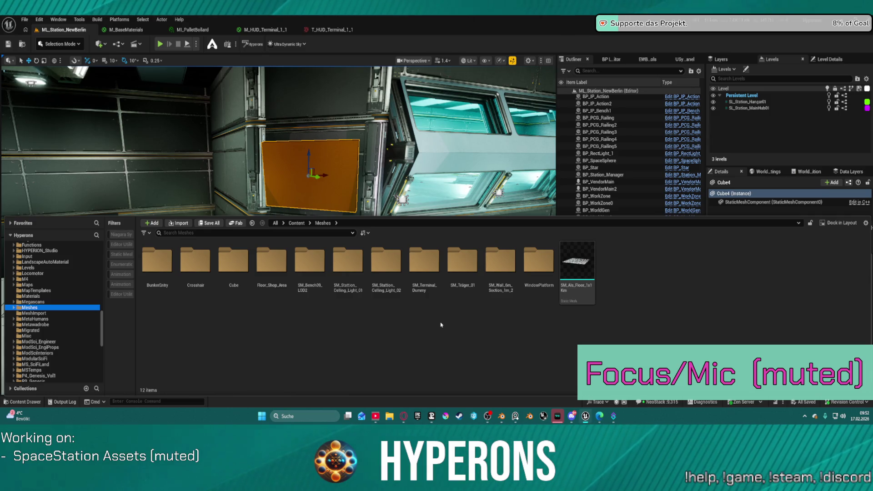
Run Import Meshes from the USync panel twice and check the Meshes folder for the result.
click(685, 59)
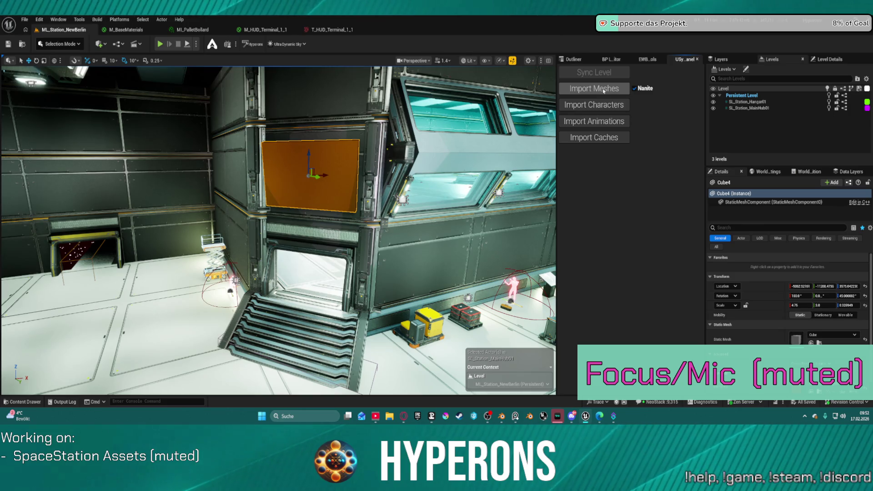
click(604, 89)
click(20, 402)
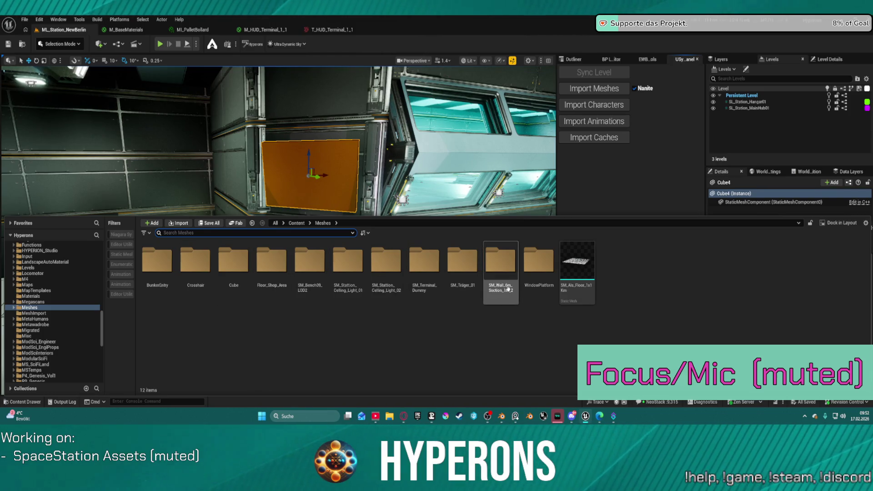
click(625, 89)
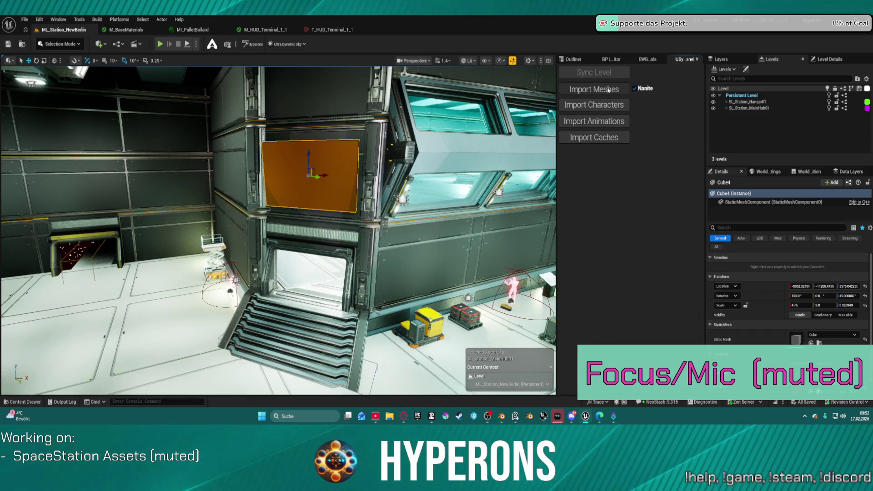
click(22, 402)
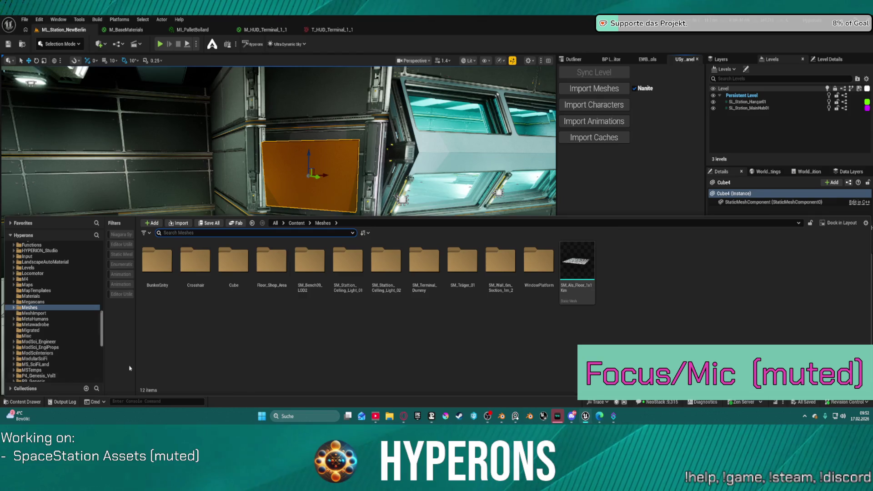
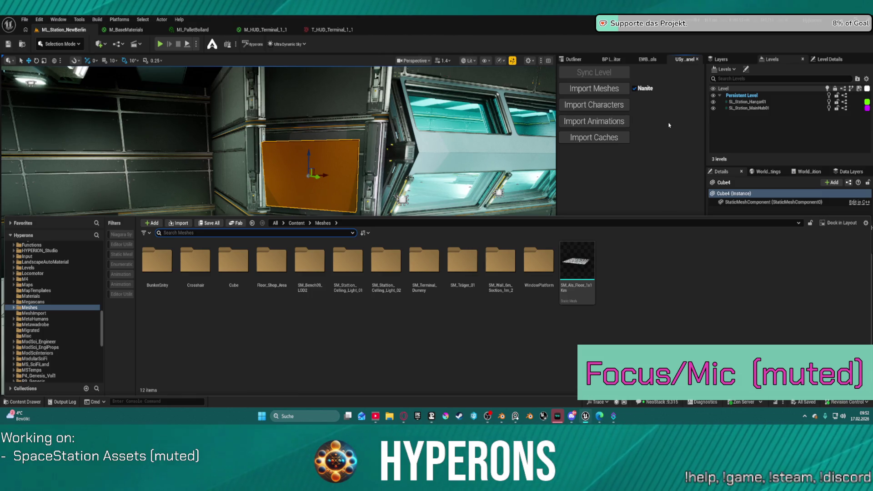
Show the Content/Meshes folder in the Content Browser, then bring Blender to the front.
click(34, 308)
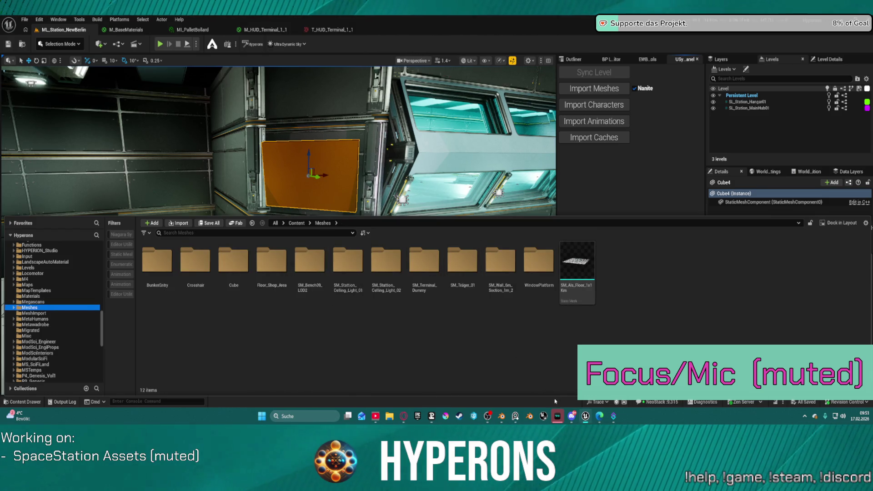
mouse_move(587, 416)
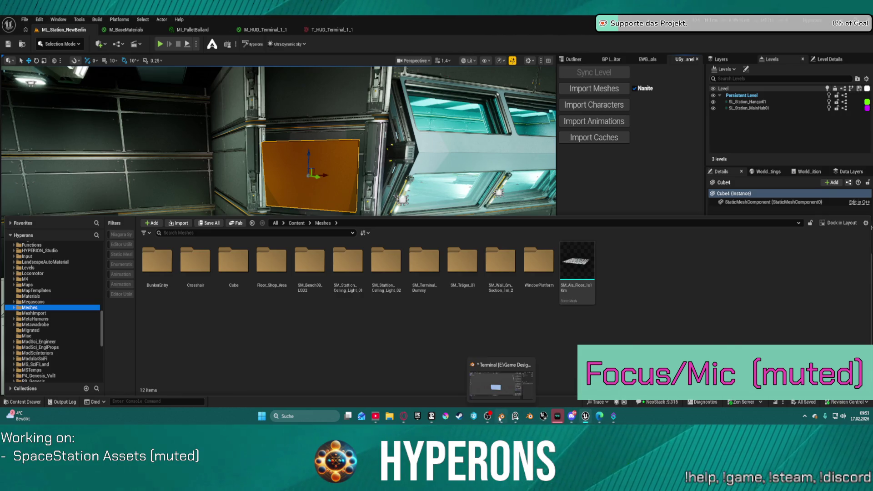
click(501, 416)
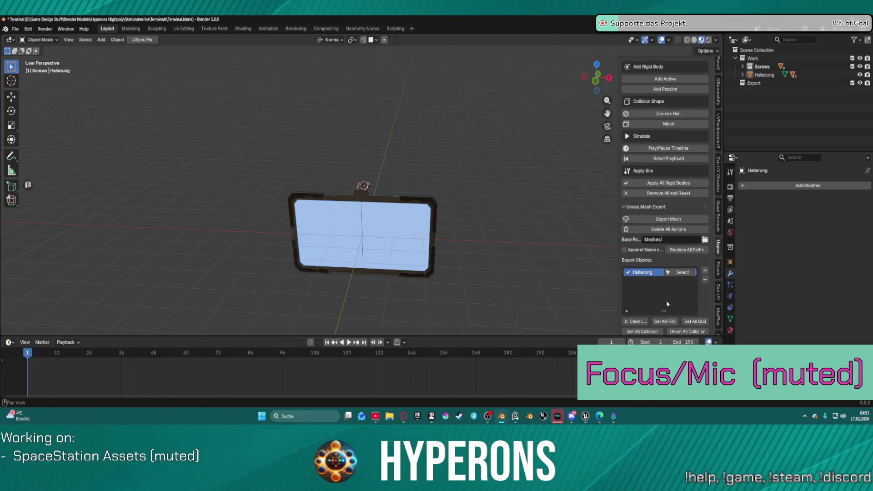
Pick Halterung in Export Objects, export it with Export Mesh, and return to Unreal.
scroll(666, 304, down, 5)
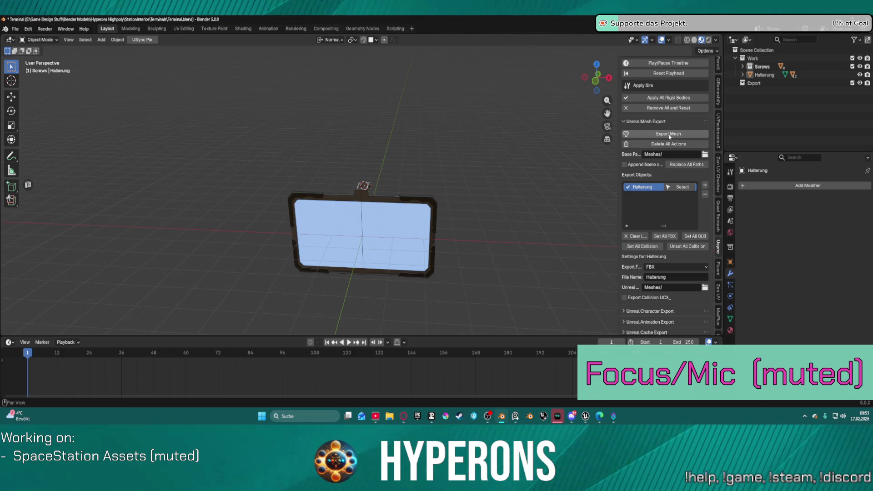
click(672, 187)
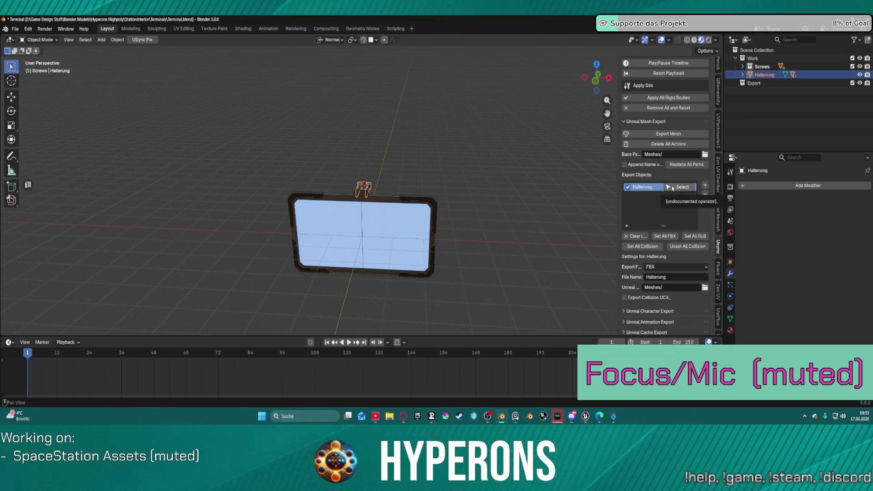
click(665, 134)
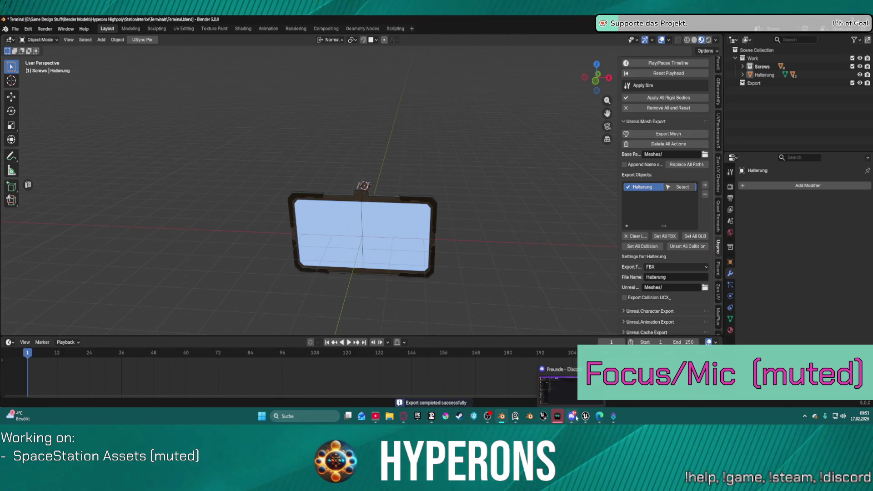
click(547, 403)
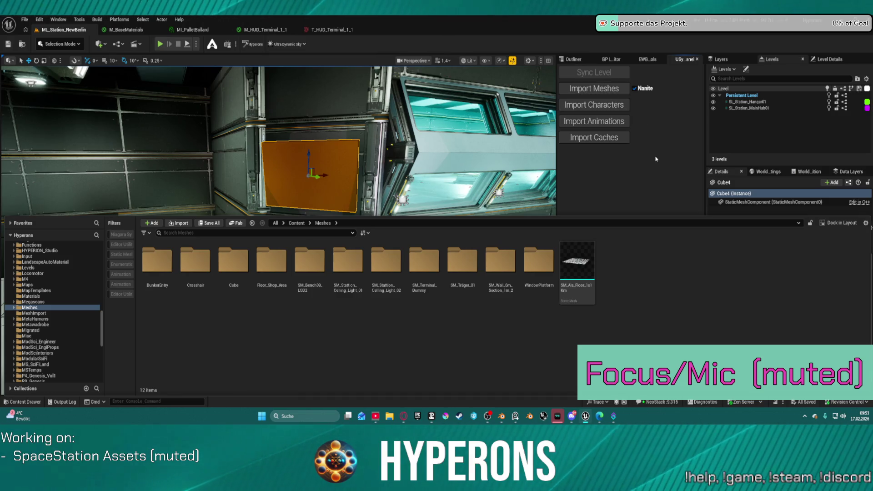
Collapse the Content Drawer to see the hangar level, then switch to Blender.
click(598, 87)
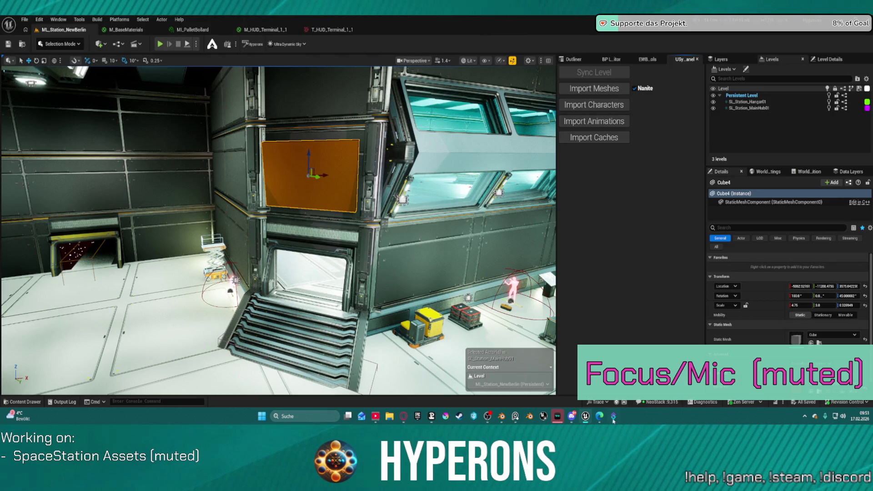
click(501, 416)
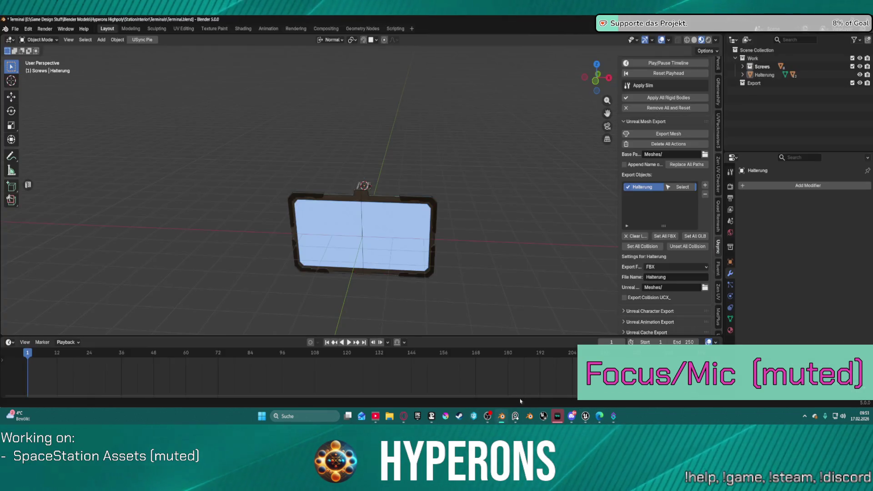
Re-export Halterung with Export Mesh in the Unreal Mesh Export panel.
scroll(699, 132, up, 10)
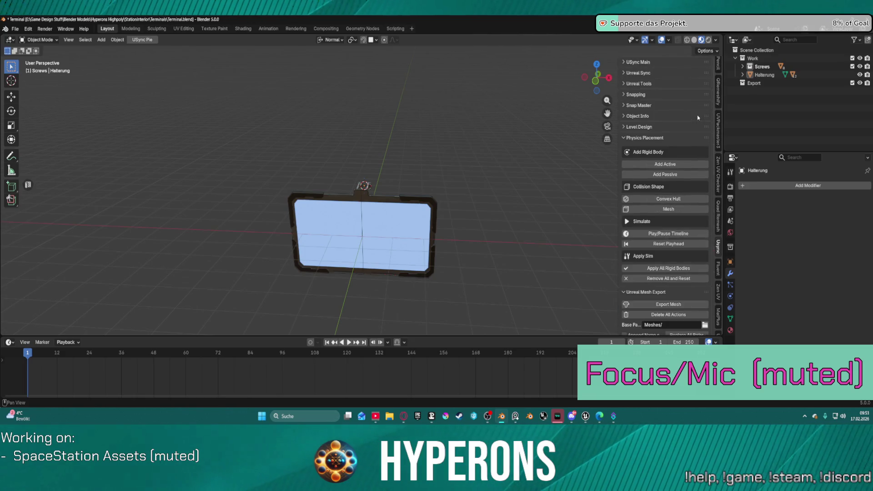
scroll(691, 136, down, 7)
scroll(689, 143, down, 10)
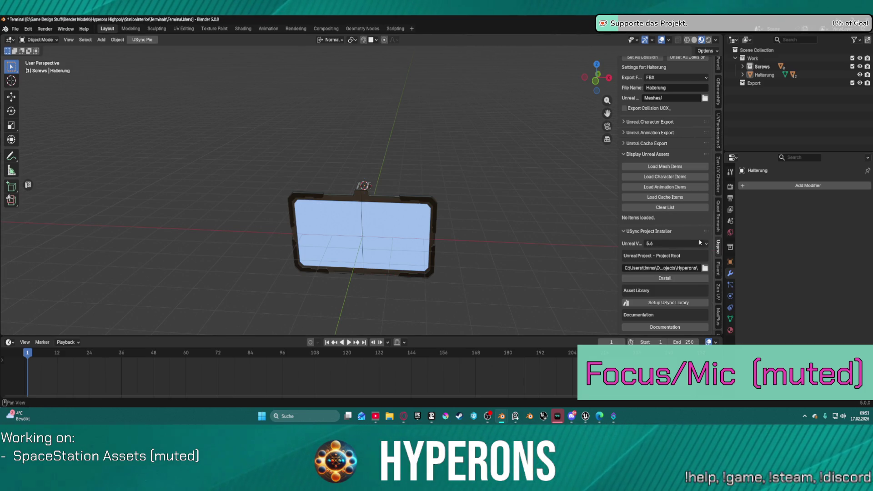
scroll(692, 234, up, 8)
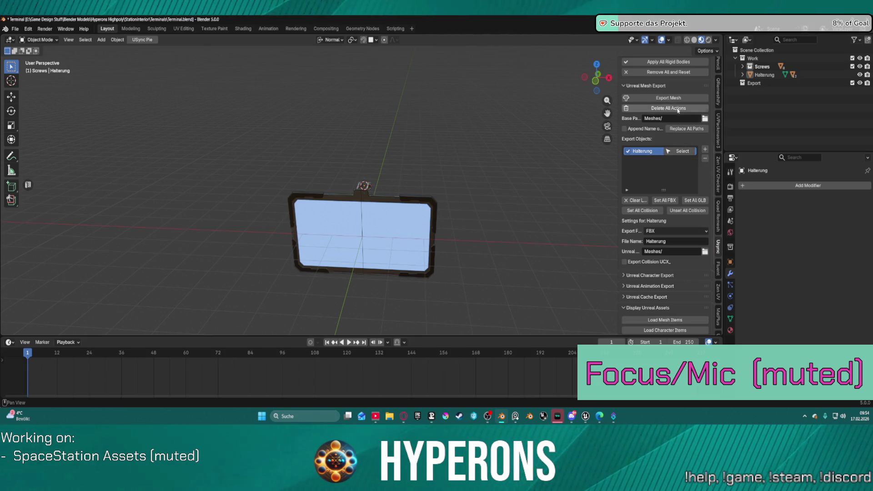
click(667, 99)
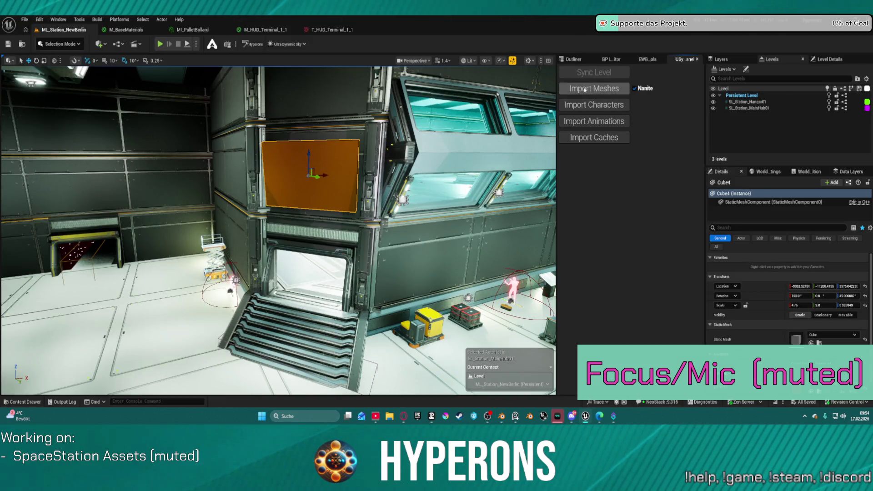
Run Import Meshes in the USync panel, close the Content Drawer, and return to Blender.
click(584, 90)
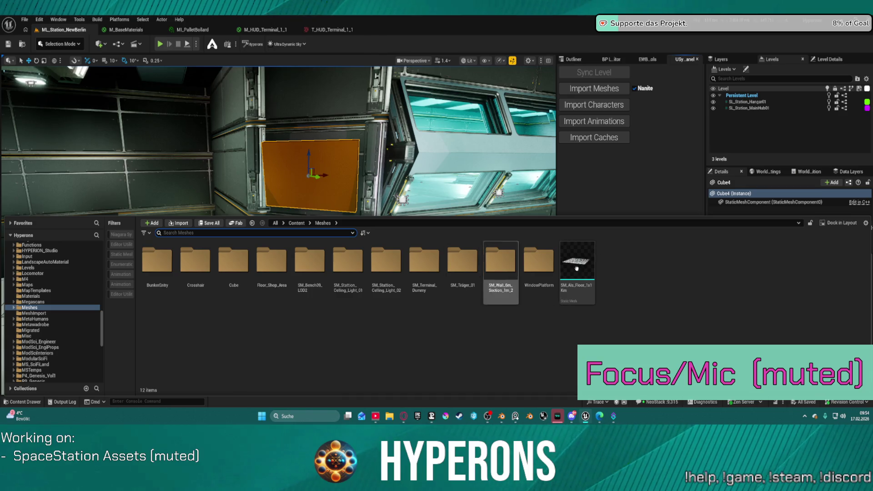
click(681, 185)
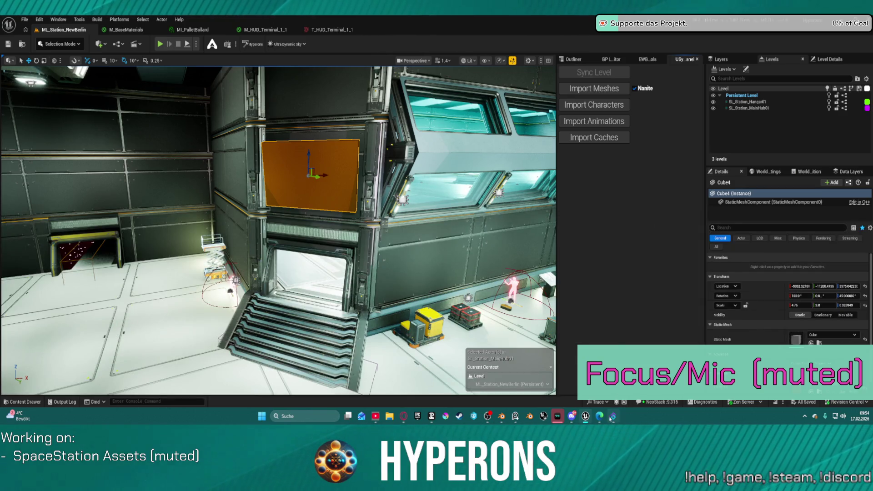
click(503, 417)
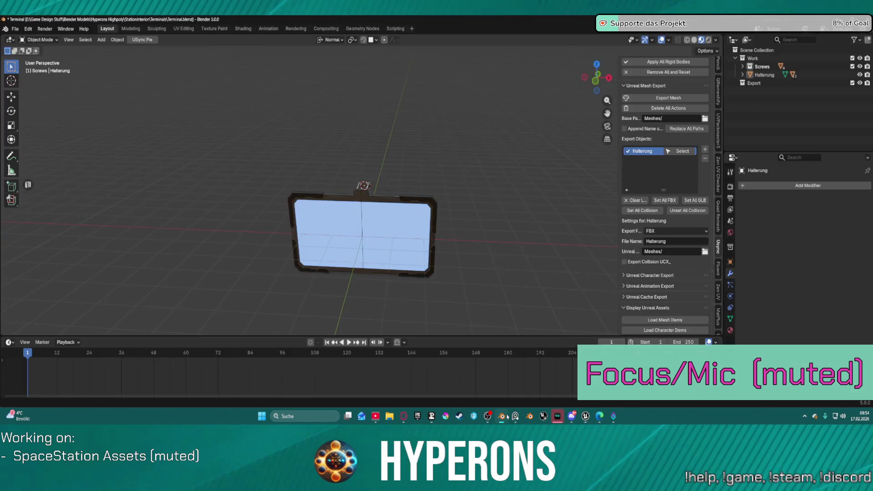
Expand Unreal Cache Export and try Export Geometry Cache, which fails without a selection.
click(623, 296)
scroll(705, 296, down, 3)
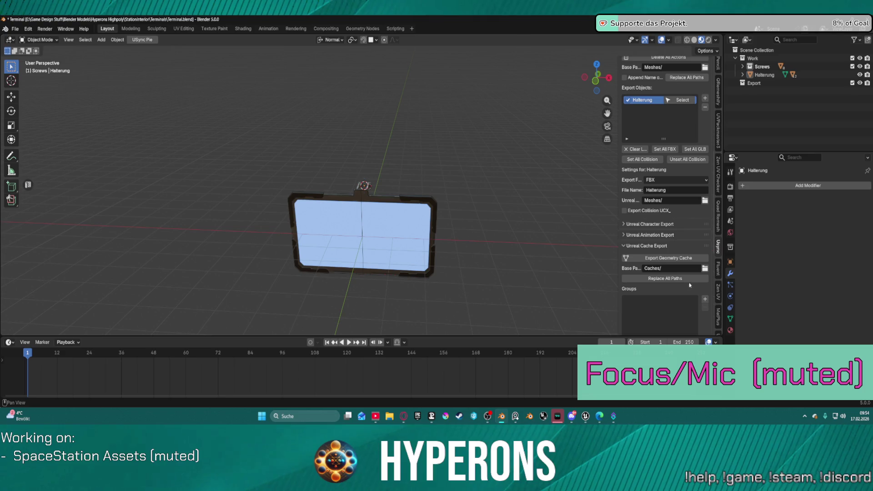
click(664, 259)
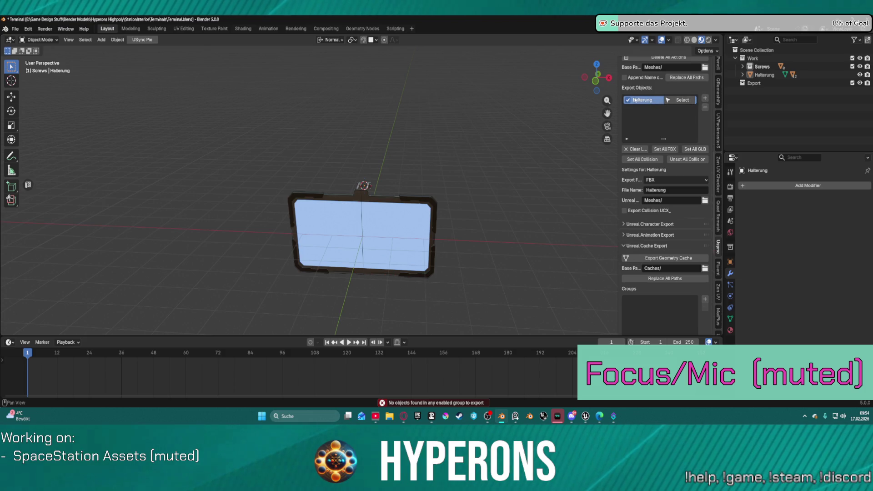
Set the collision shape to Mesh.
scroll(636, 118, up, 4)
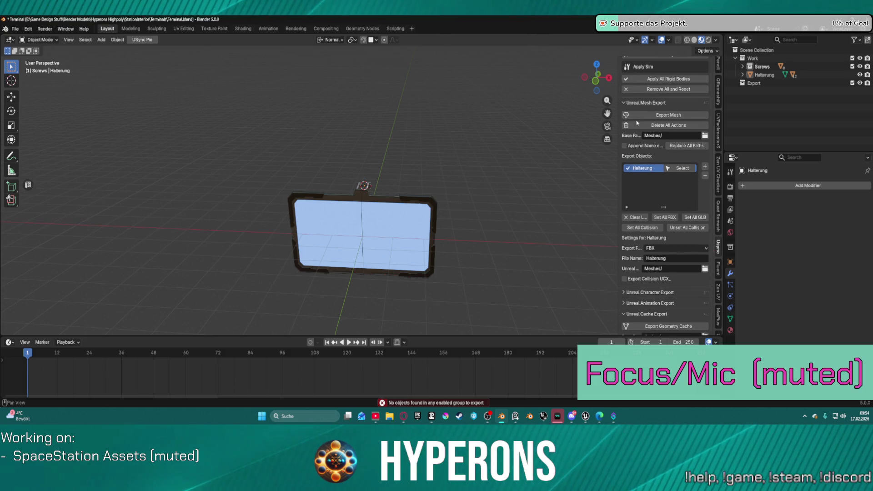
scroll(637, 122, up, 9)
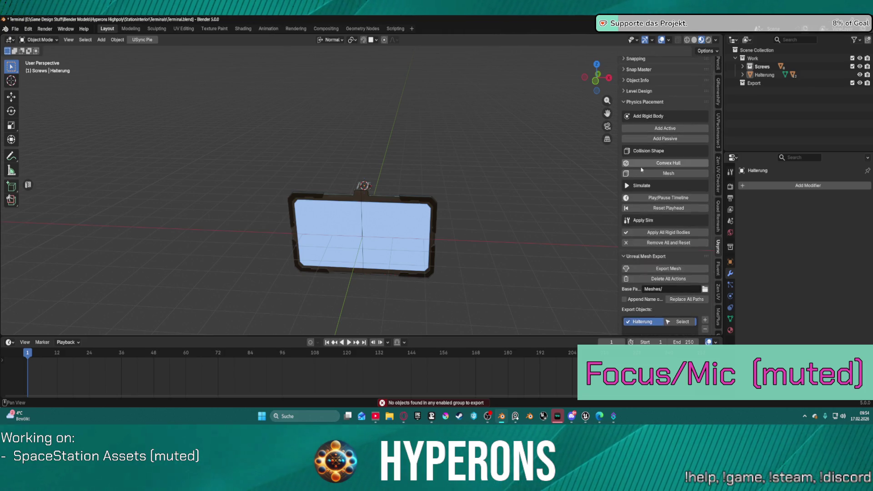
click(643, 175)
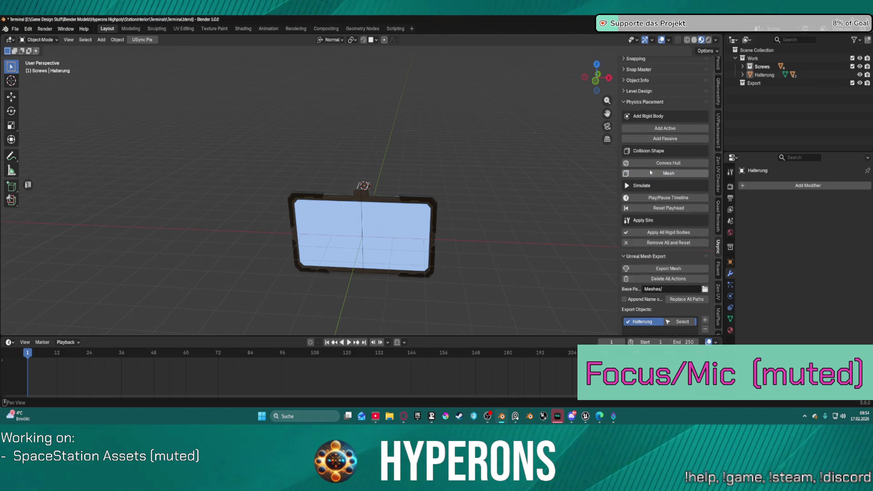
Under Unreal Sync, copy object names into assetName and try to mark objects Export True.
scroll(658, 115, up, 2)
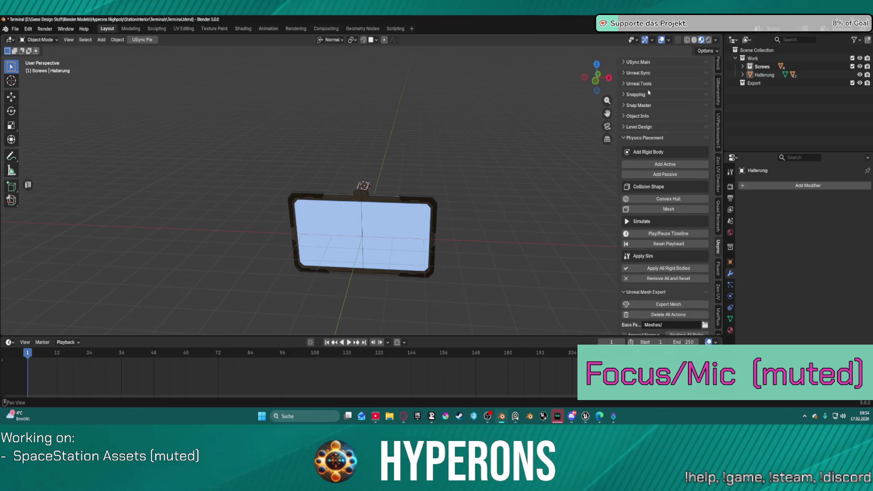
click(631, 74)
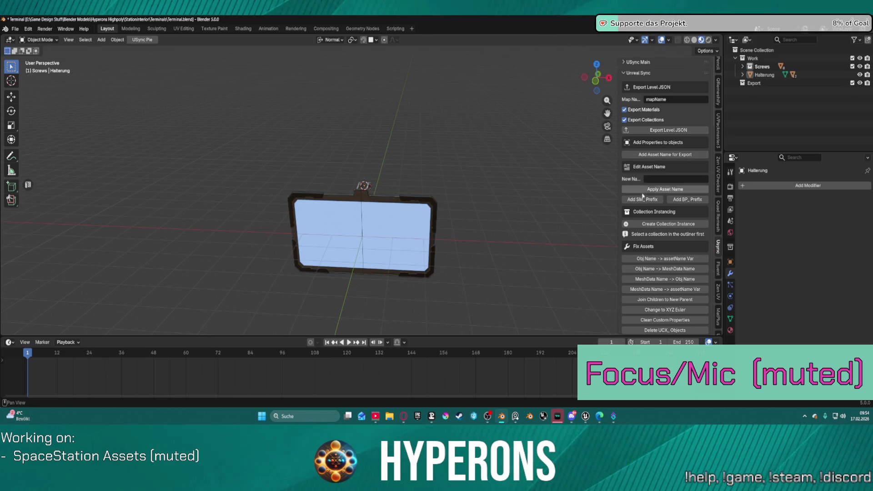
scroll(657, 259, down, 5)
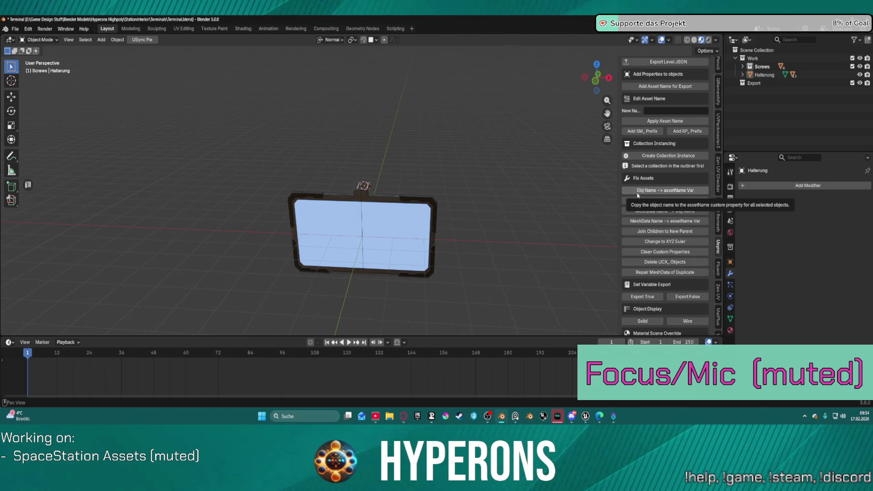
click(637, 195)
scroll(654, 259, down, 6)
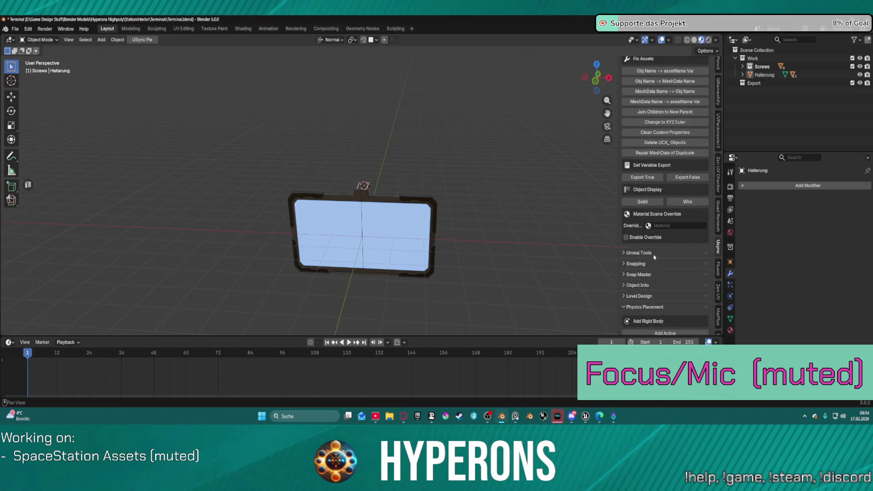
click(632, 177)
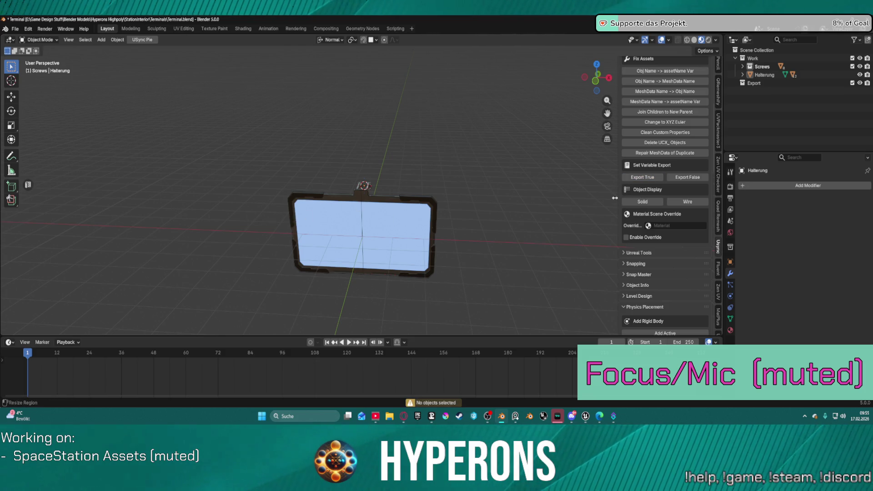
Select the Halterung bracket instead of the Screen1_Plane screen mesh.
click(364, 228)
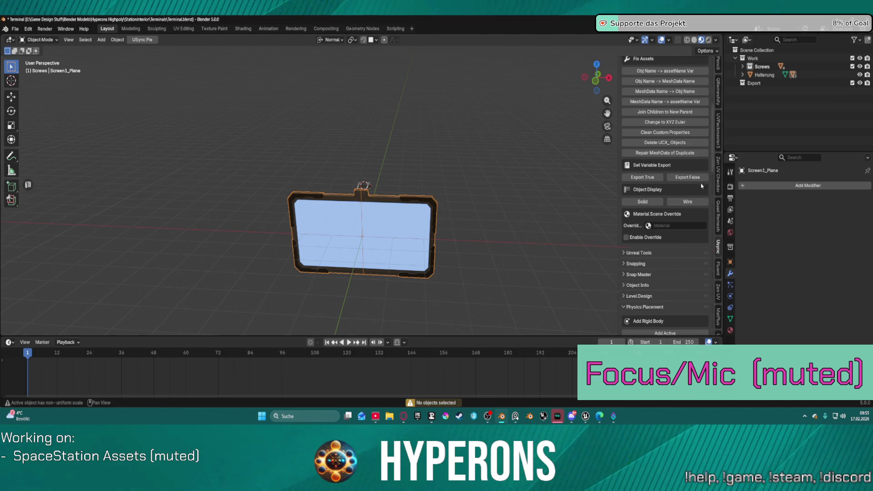
click(362, 185)
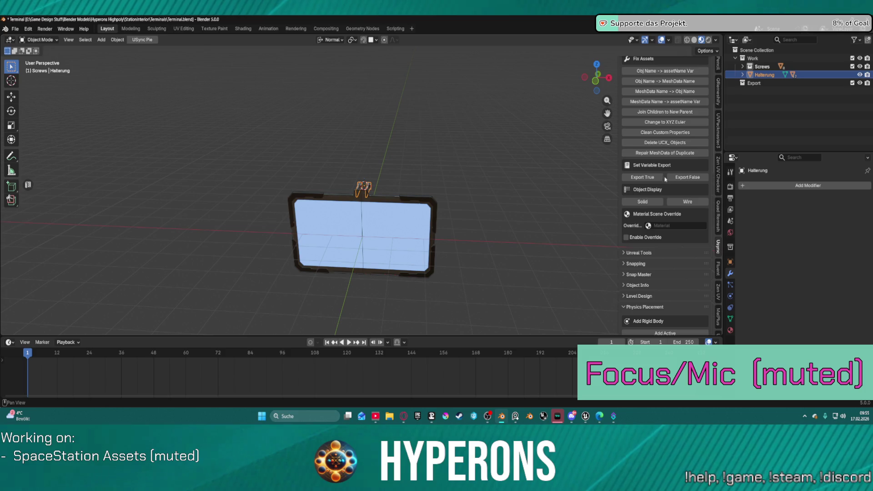
scroll(666, 182, down, 5)
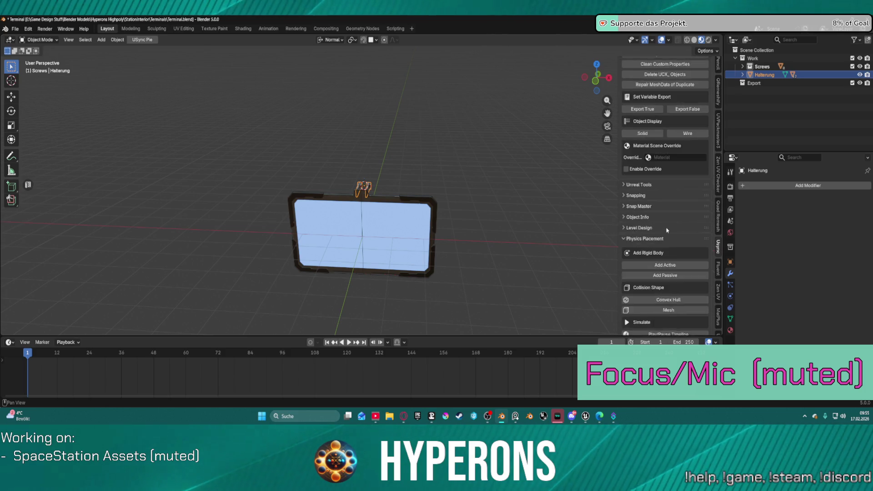
scroll(666, 230, down, 3)
scroll(677, 223, down, 3)
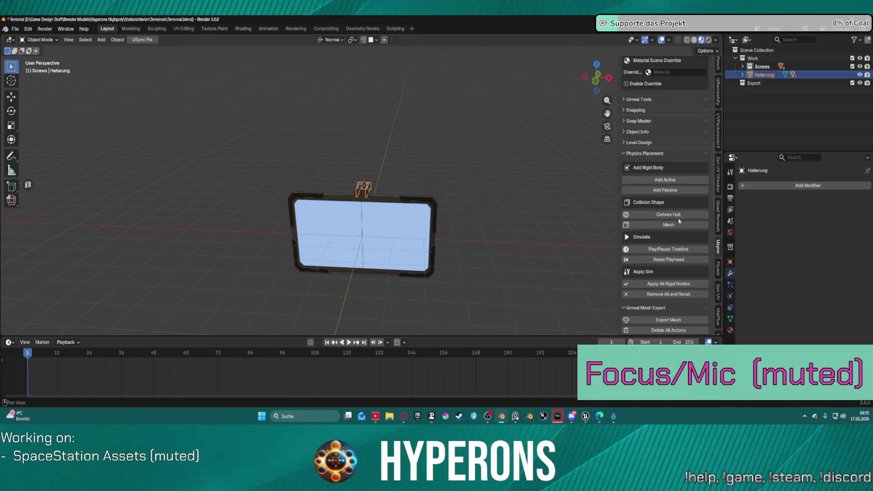
scroll(679, 221, down, 5)
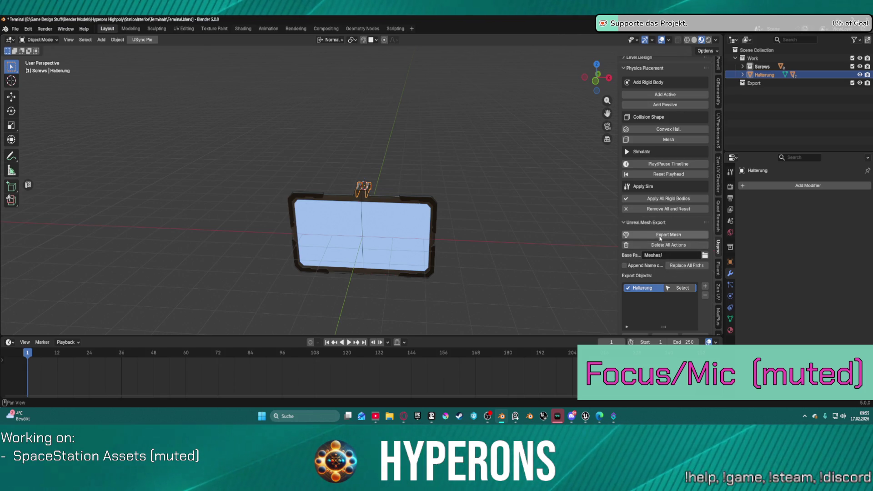
Delete all queued export actions and export Halterung as FBX.
click(645, 246)
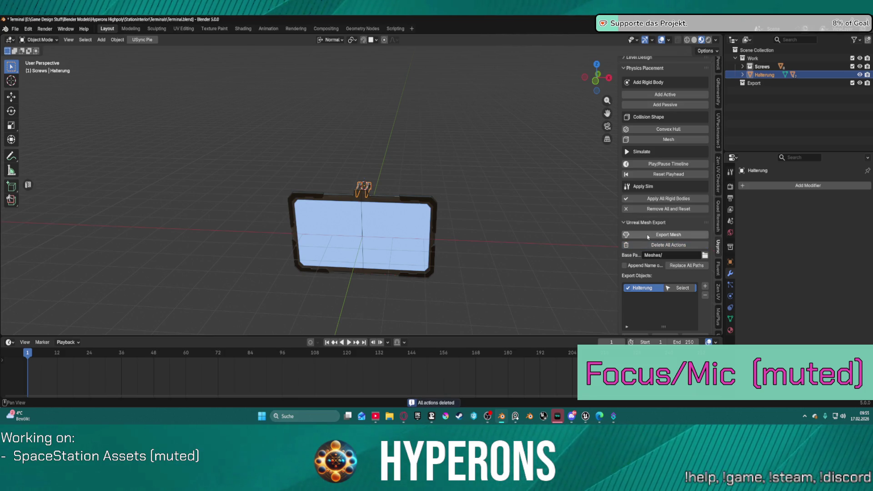
click(648, 236)
scroll(678, 254, down, 8)
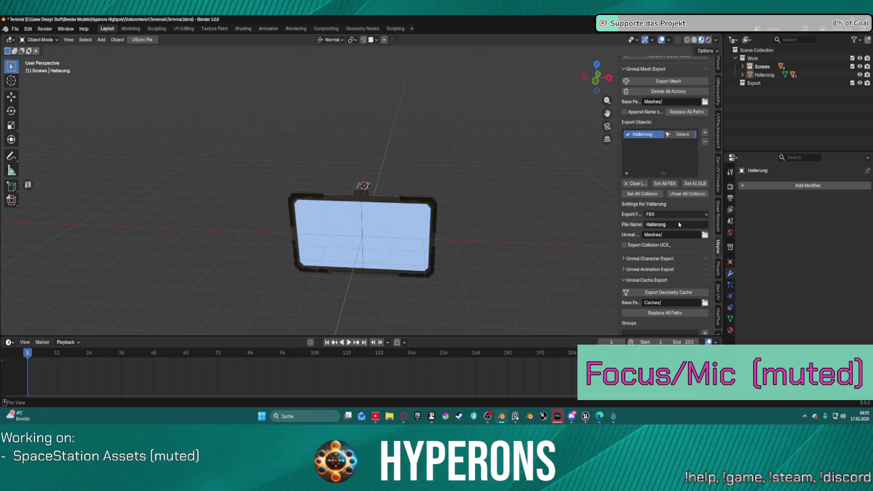
Set the export file name to Display_Large_Station and export the mesh again.
click(668, 224)
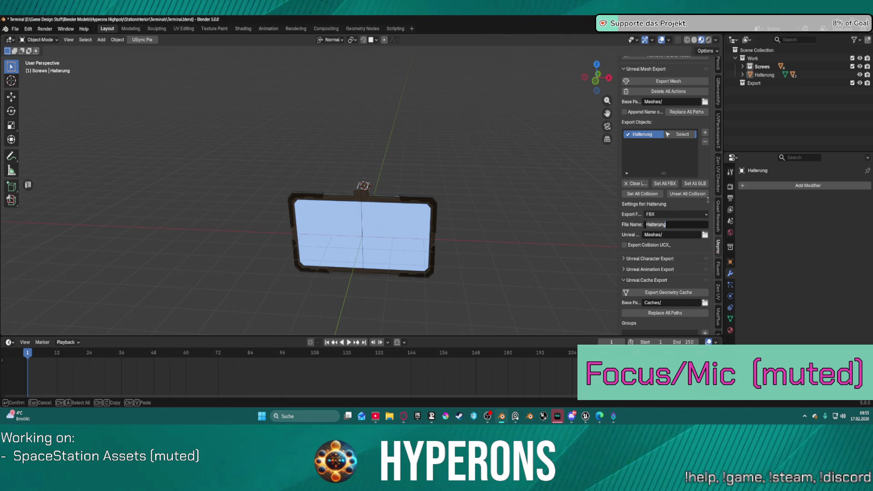
text(Displaye)
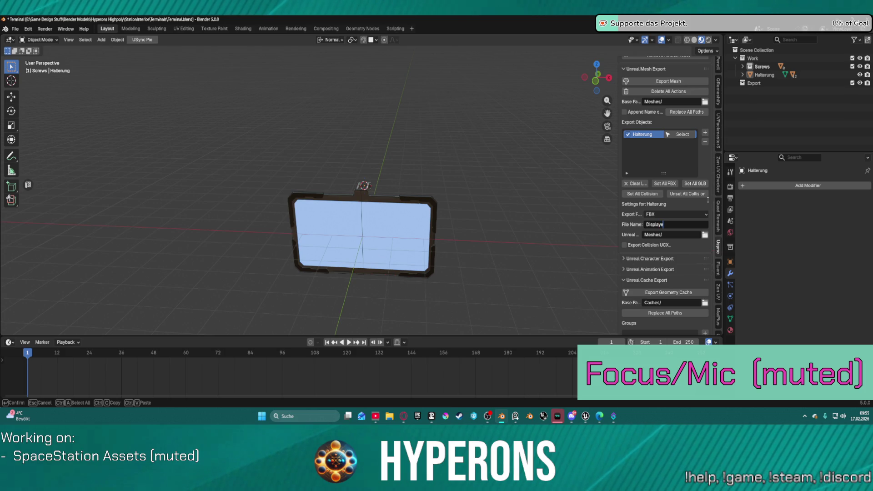
key(BackSpace)
text(Large)
click(663, 81)
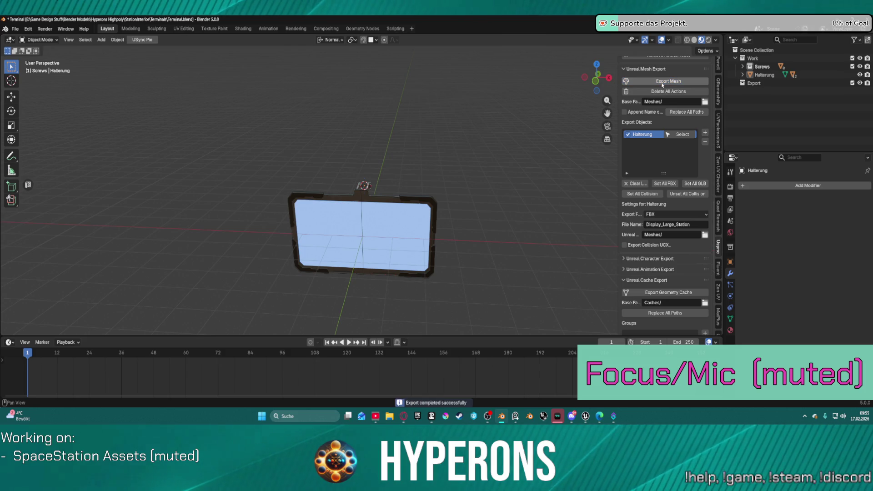
Check the Info Log for the successful export, close it, and switch to Unreal.
click(437, 402)
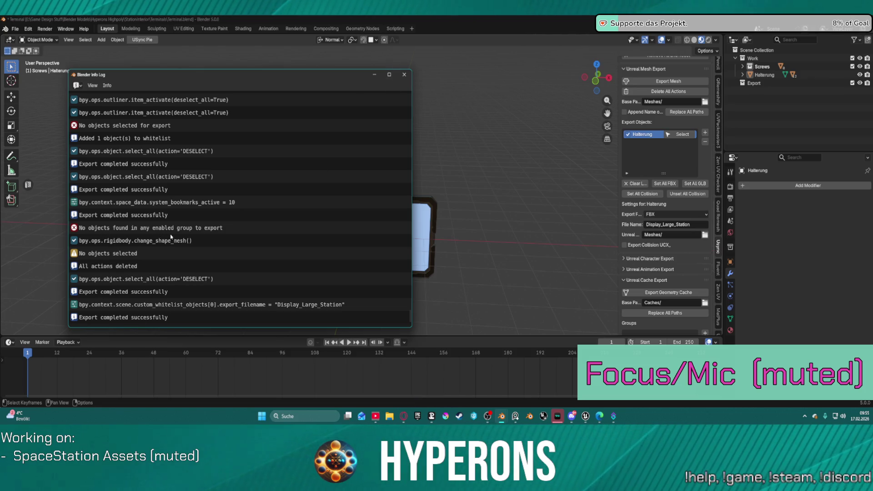
click(404, 75)
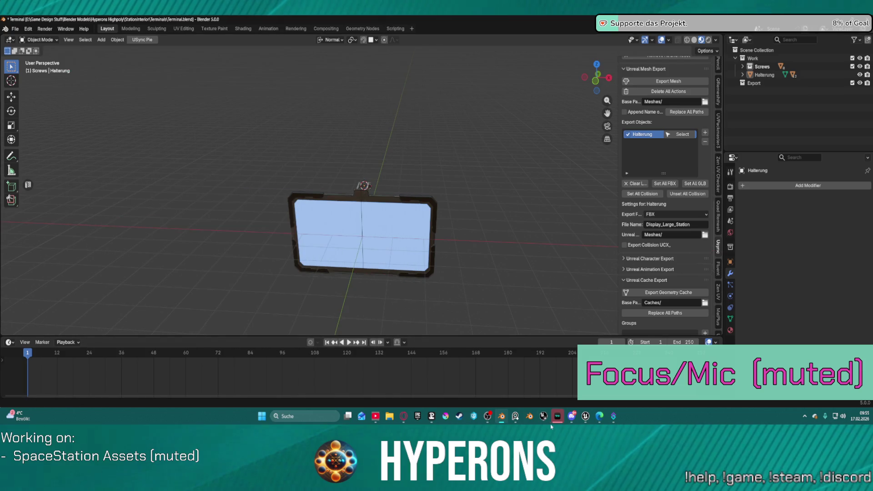
click(586, 416)
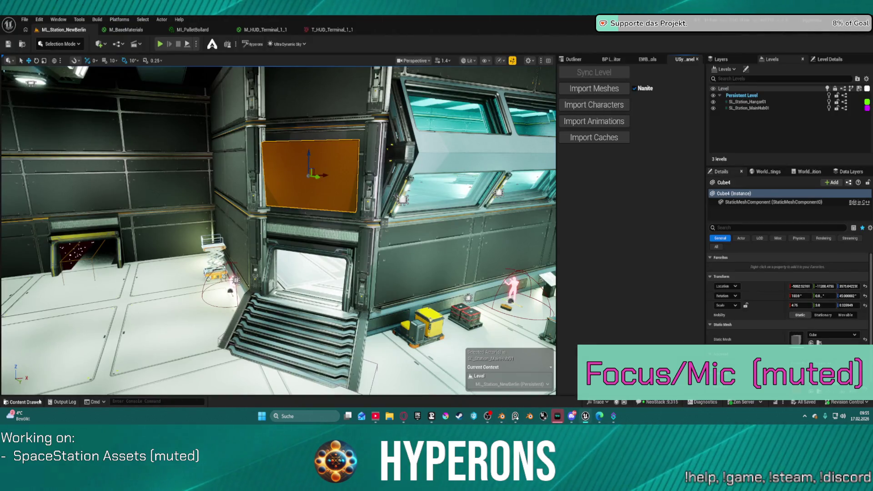
Look in Content/Meshes for Display_Large_Station, toggle between editors, and end in Blender.
click(25, 402)
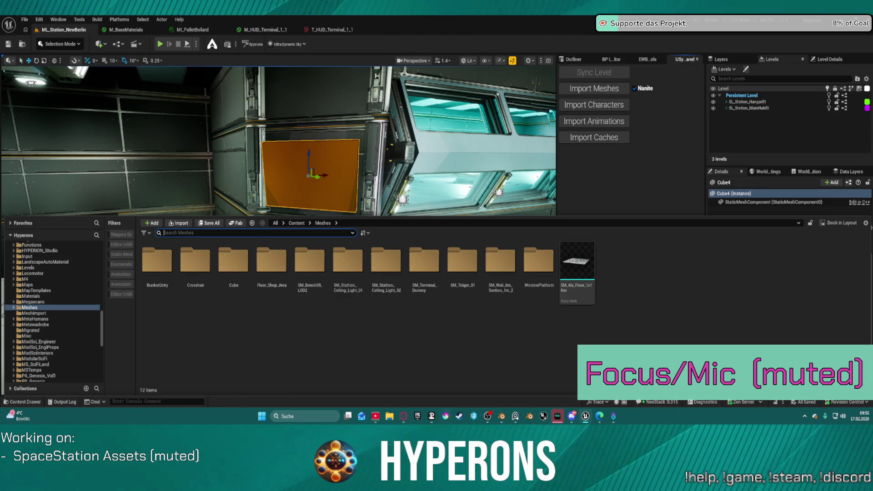
click(502, 416)
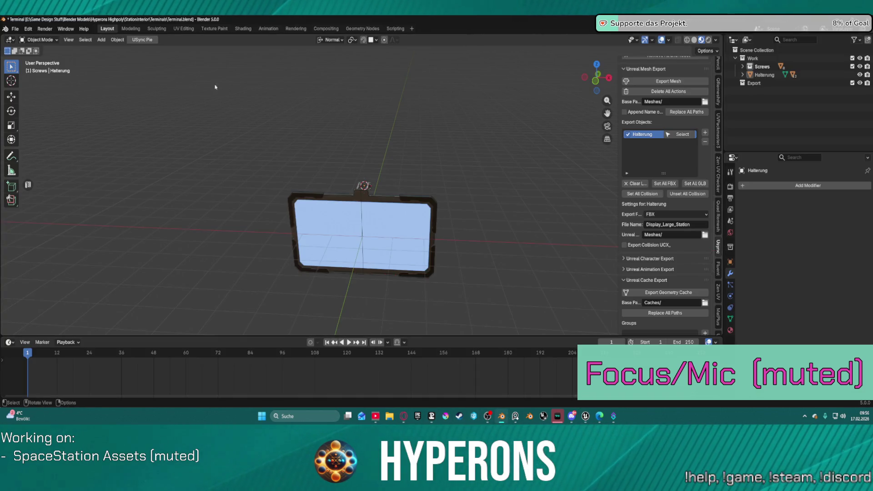
click(586, 417)
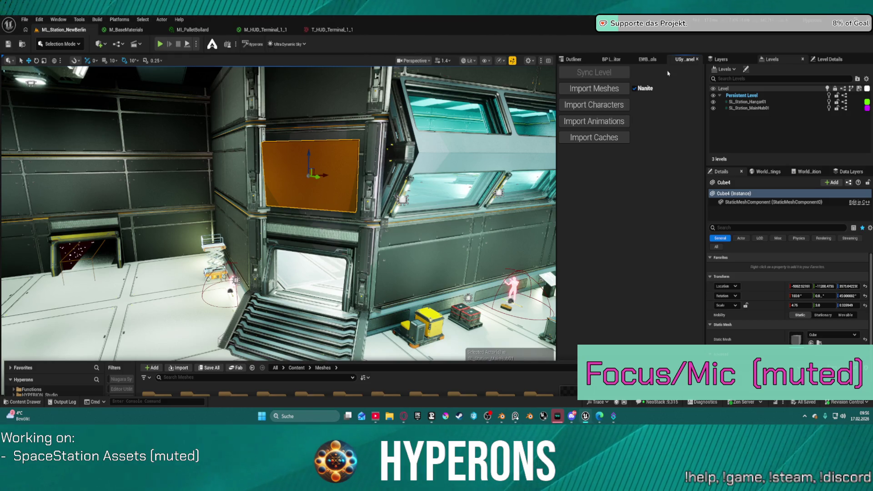
click(501, 416)
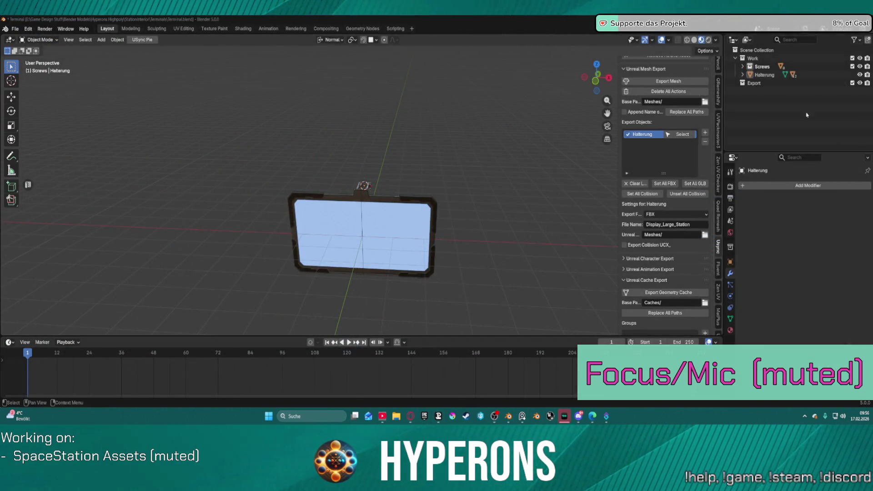
Start Unreal Editor again for the Hyperons project and wait for the splash screen.
click(424, 416)
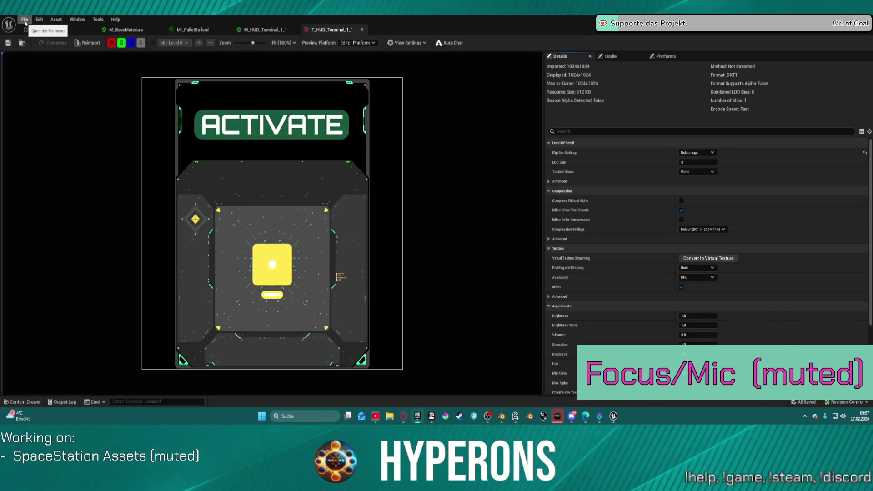
Check the File menu in the T_HUD_Terminal_1_1 texture editor, then dismiss it.
click(25, 20)
click(24, 20)
click(24, 20)
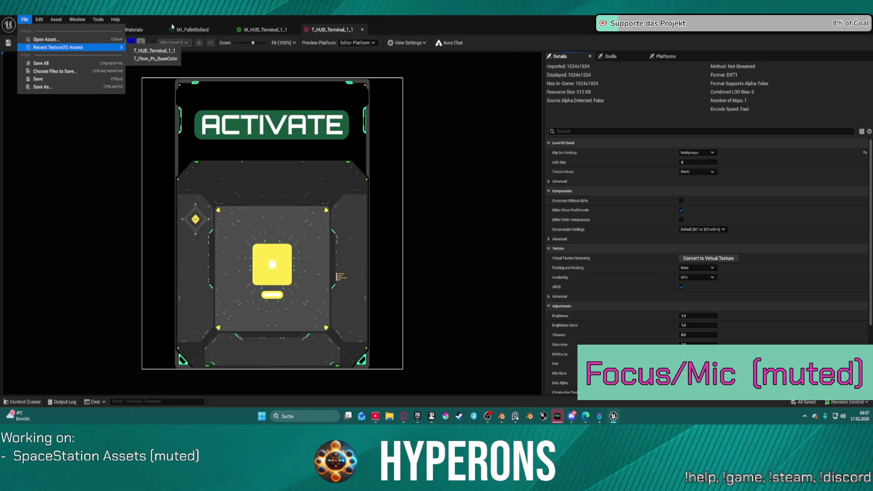
click(174, 20)
Open the ML_Station_NewBerlin level from Recent Levels in the level editor.
click(47, 31)
click(25, 19)
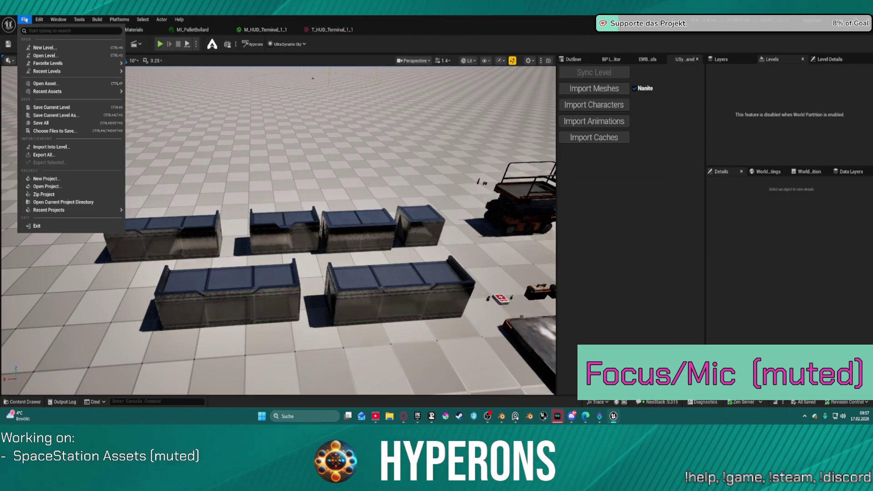
mouse_move(92, 73)
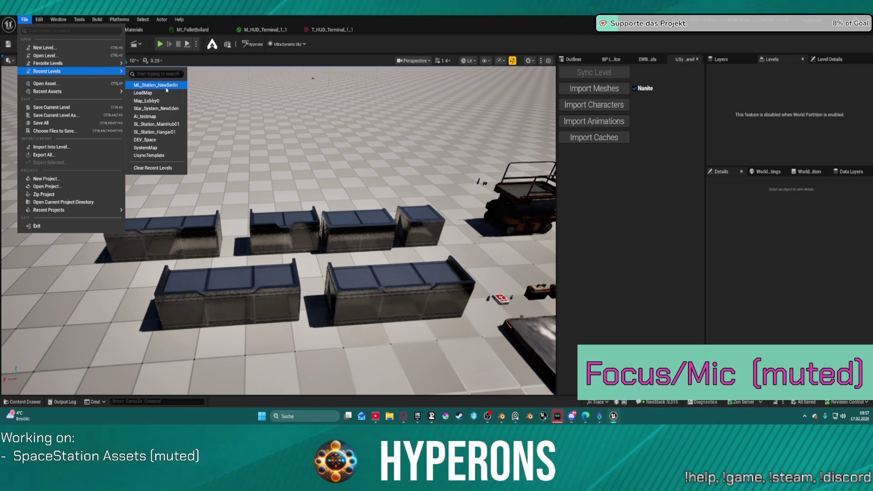
click(566, 283)
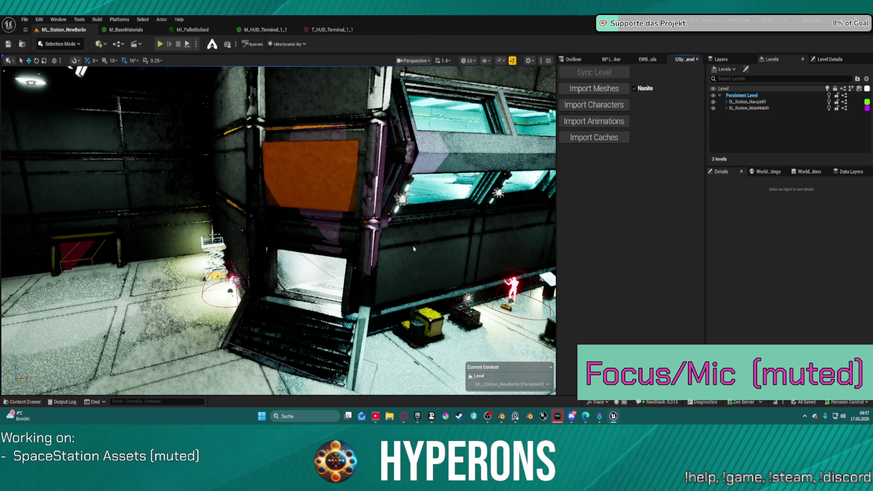
Fly the viewport camera inside the station and forward into the hangar.
mouse_move(412, 249)
right_down()
mouse_move(421, 250)
mouse_move(391, 248)
mouse_move(397, 254)
mouse_move(409, 250)
mouse_move(375, 242)
right_up()
right_drag(475, 123, 475, 124)
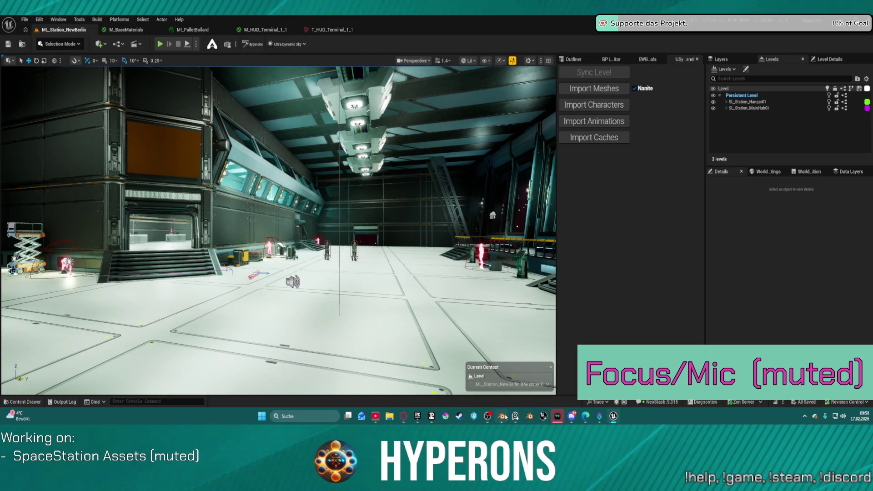
click(502, 416)
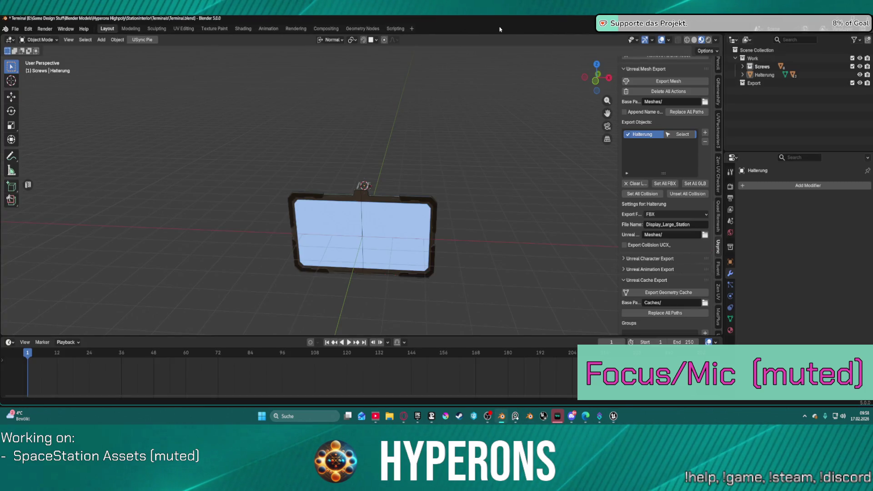
Shrink and reposition the Blender window, return to Unreal, and start the USync mesh import.
key(super+Down)
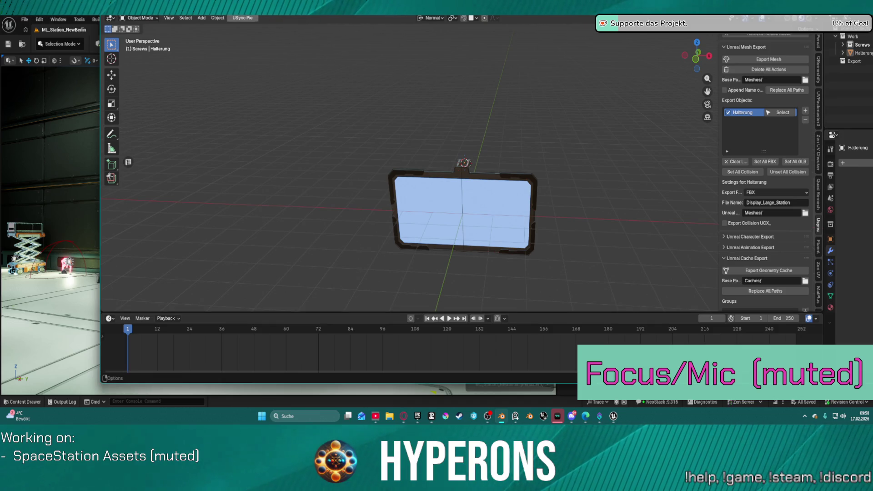
drag(563, 18, 600, 0)
key(alt+Tab)
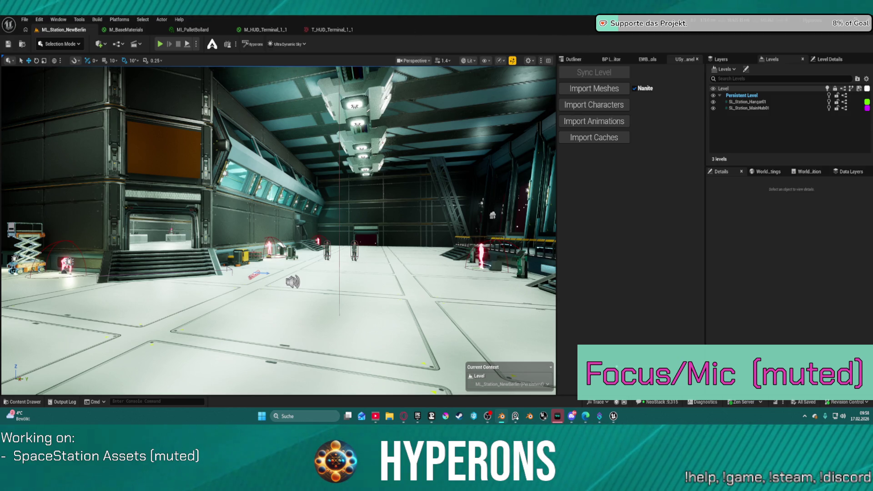
click(595, 90)
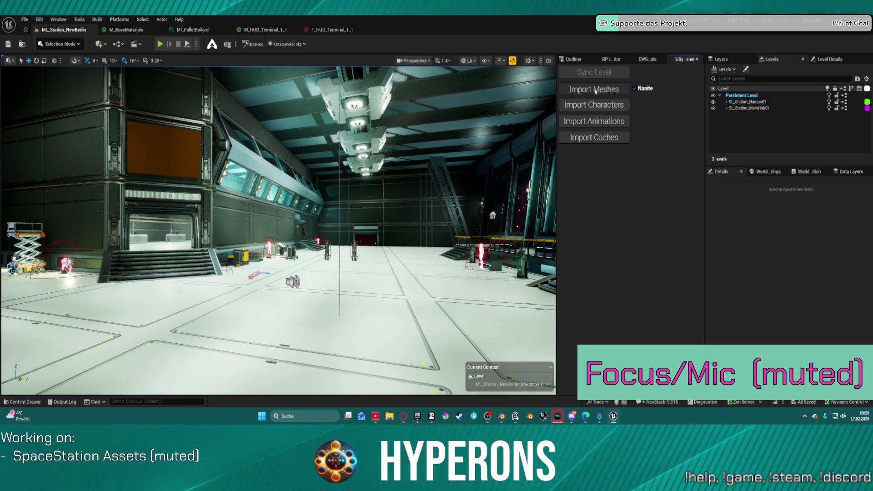
Disable Nanite for the synced import and inspect the Content/Meshes folder.
click(634, 89)
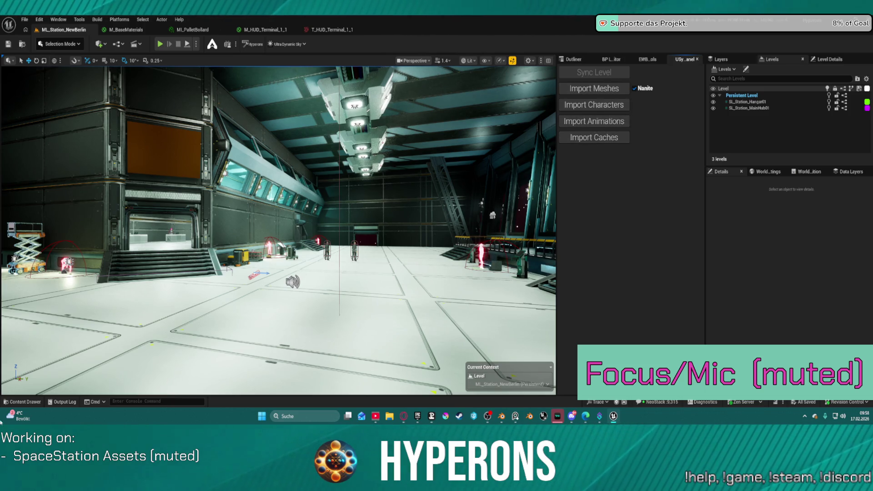
click(22, 402)
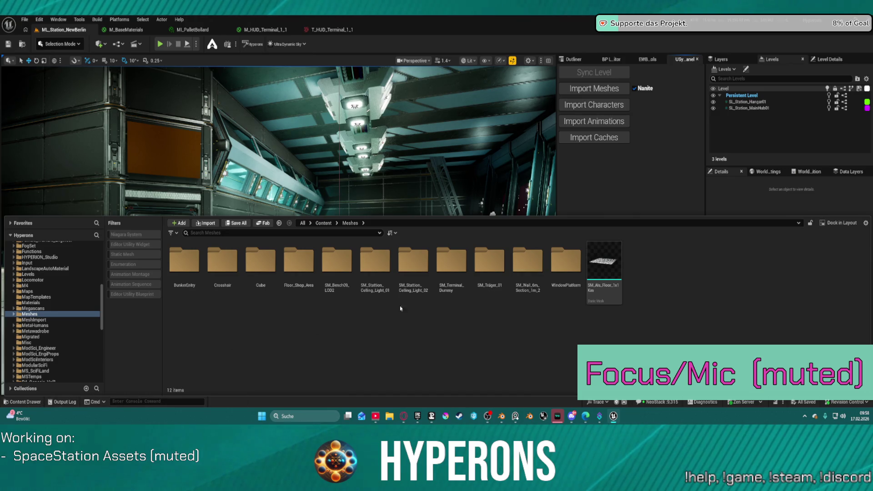
click(681, 189)
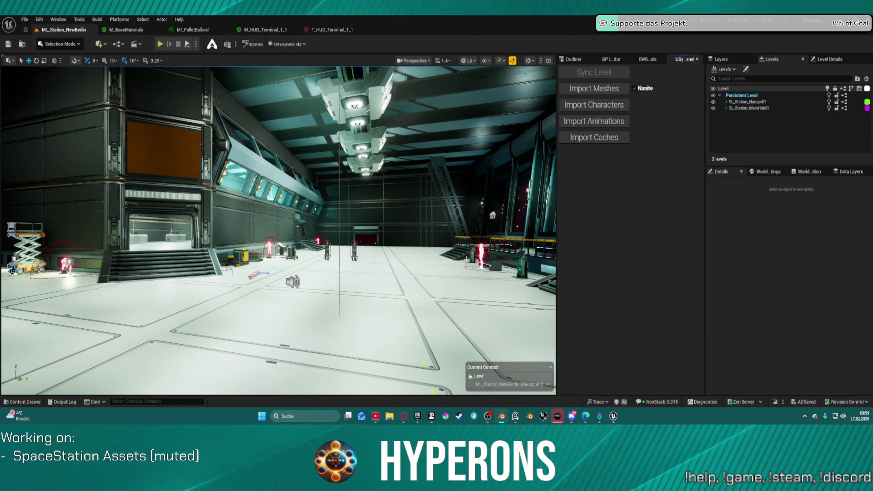
Edit the Meshes/ export base path and open its folder browser on the Hyperons project.
key(alt+Tab)
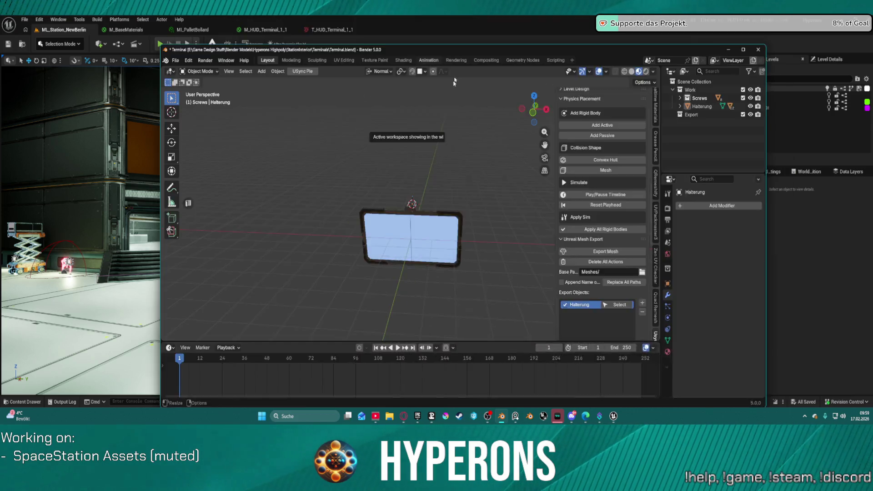
scroll(565, 308, down, 3)
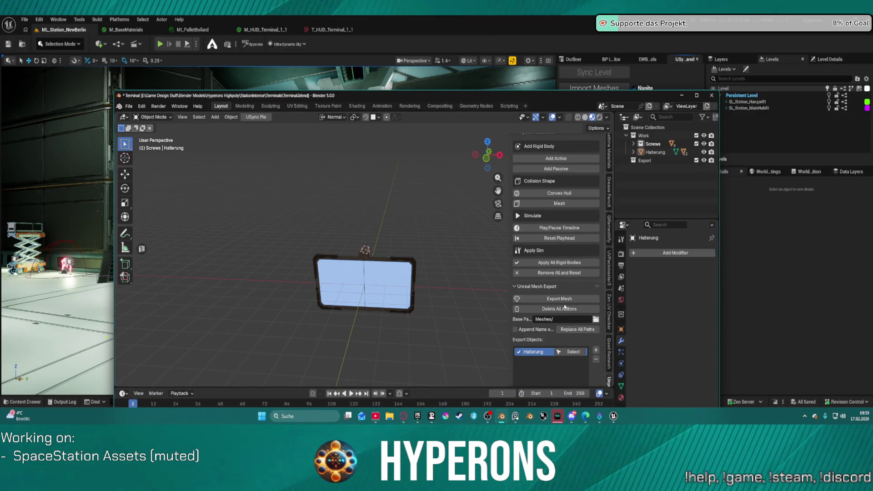
click(561, 319)
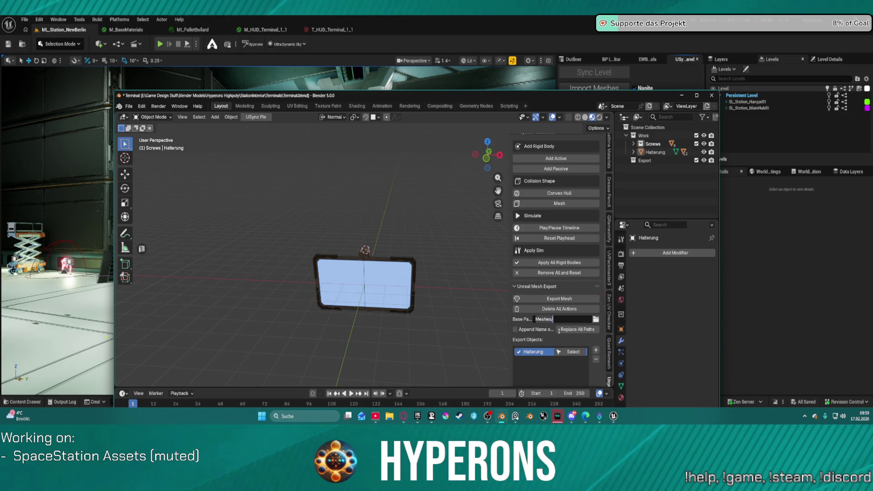
click(571, 332)
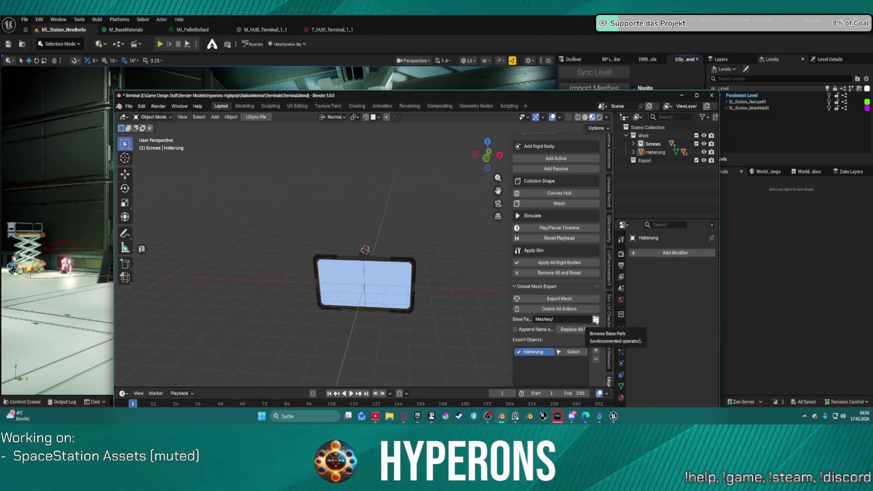
click(595, 320)
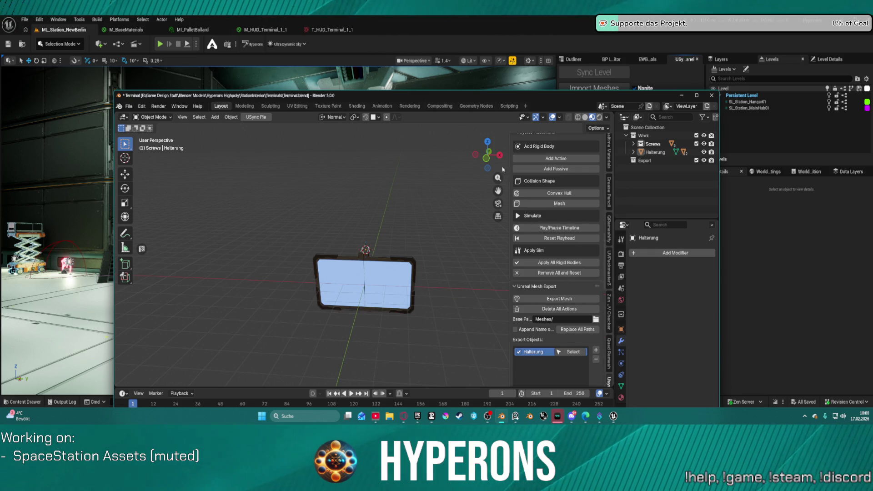
drag(523, 96, 561, 37)
click(561, 36)
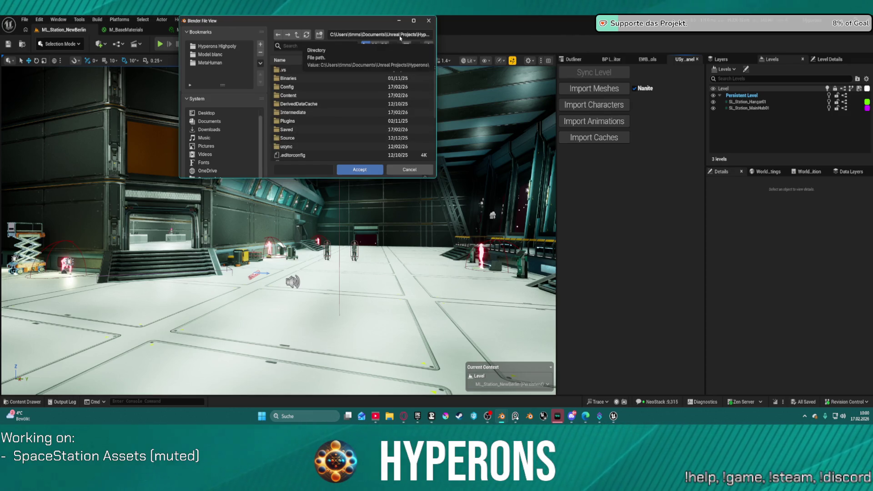
Jump to the Hyperons bookmark, cancel the folder browser, and enlarge the FBX export browser.
scroll(298, 150, down, 3)
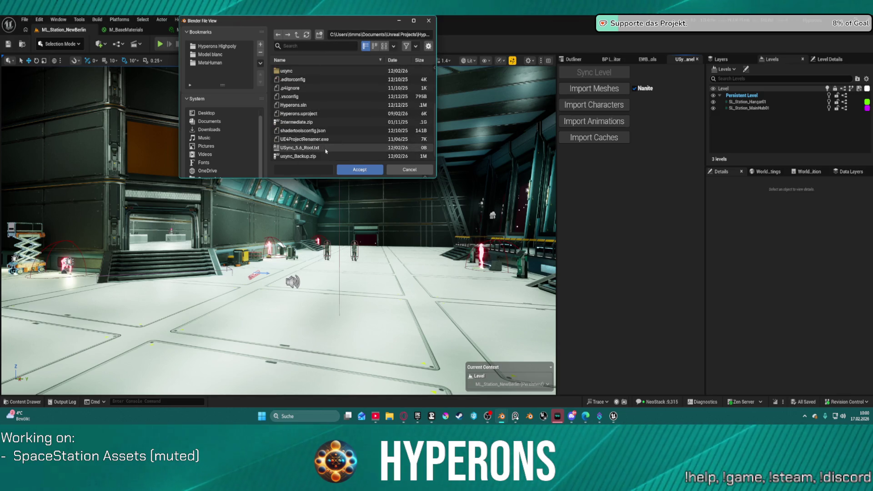
scroll(236, 163, down, 2)
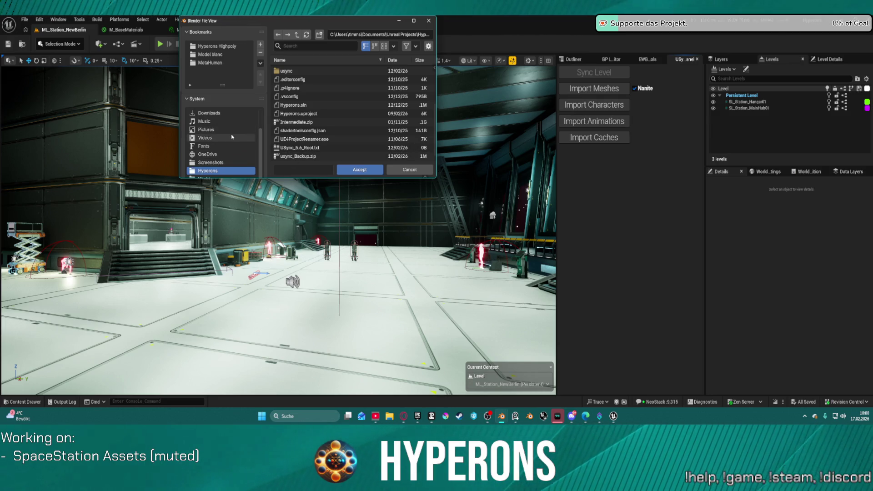
click(213, 171)
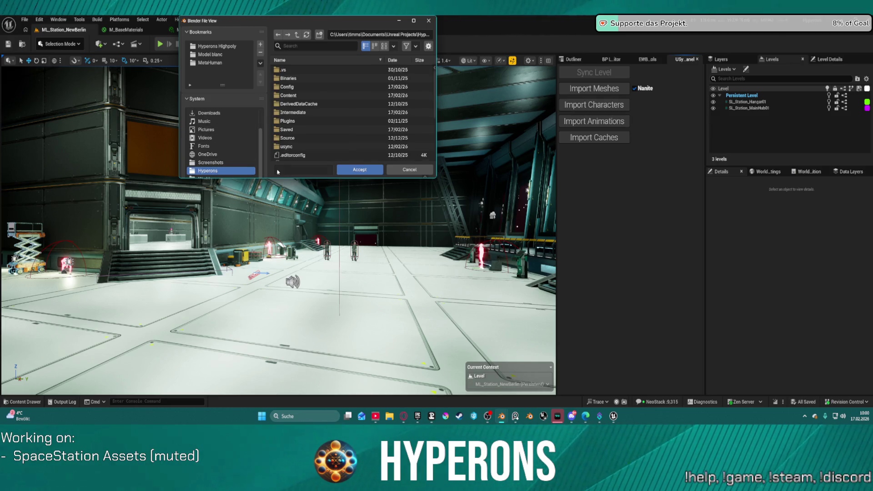
key(Escape)
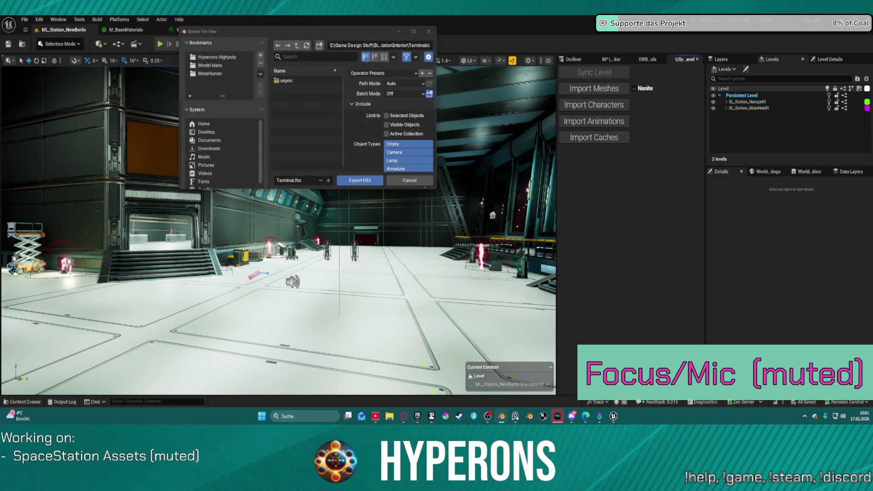
click(414, 32)
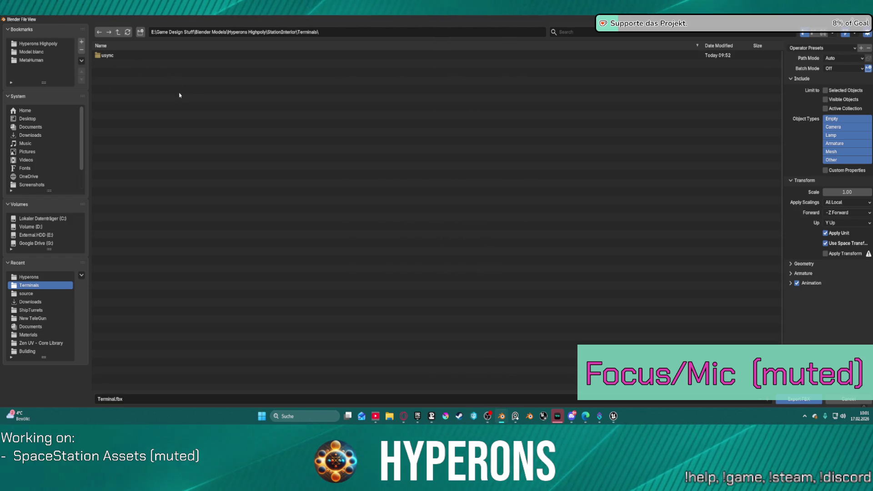
Browse usync/usync_meshes, pick Halterung.fbx, then close the export browser.
double_click(107, 55)
double_click(122, 65)
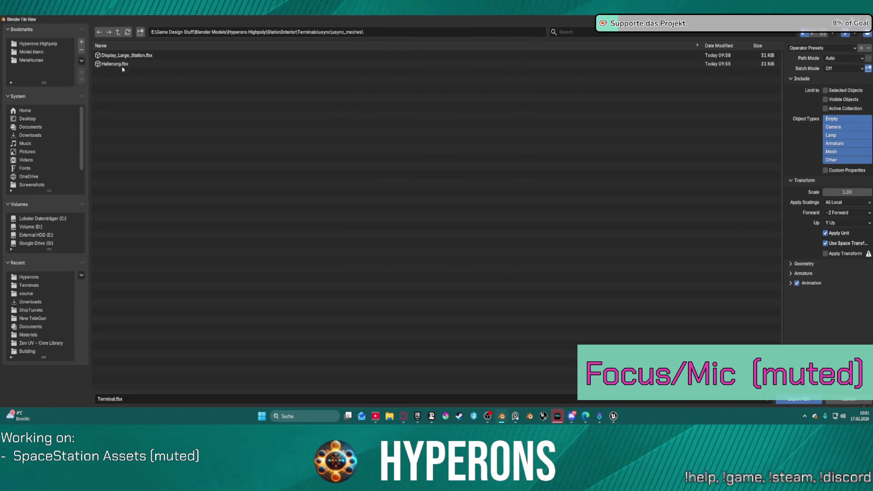
click(121, 64)
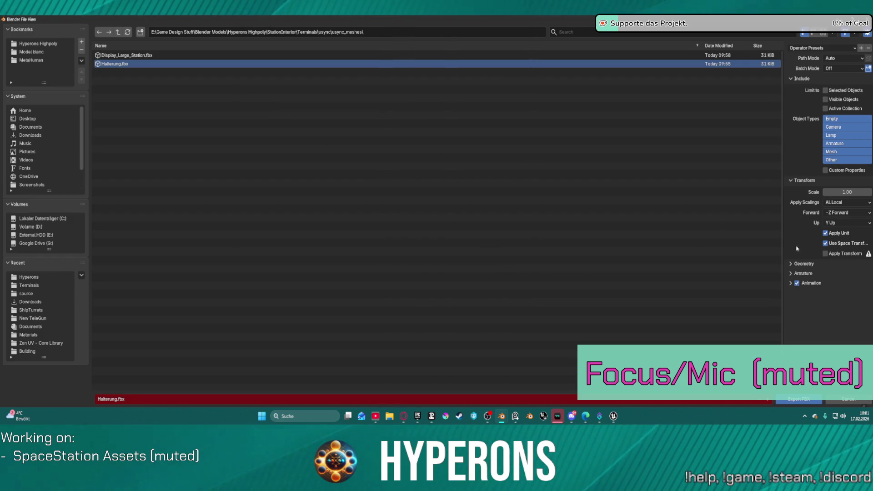
click(845, 400)
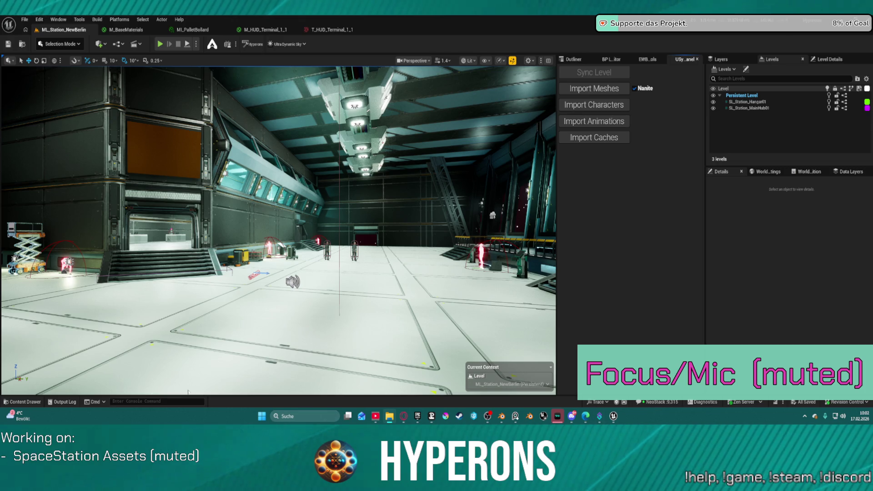
Navigate the content drawer from Core > SpaceObjects into Stations/Meshes/Interior/Meshes/Props.
click(23, 401)
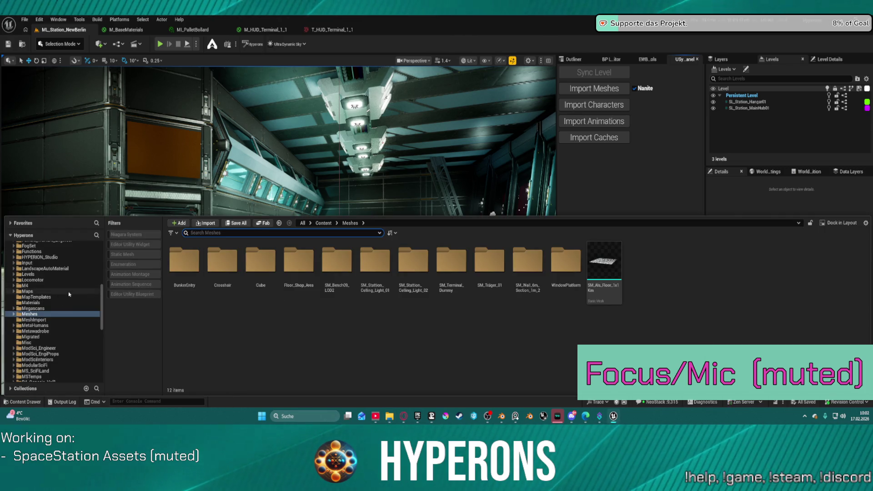
scroll(71, 294, up, 10)
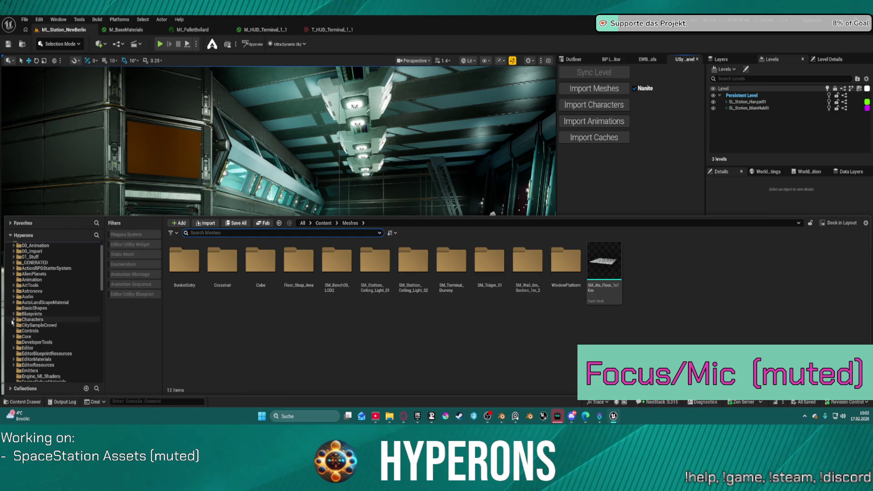
click(14, 337)
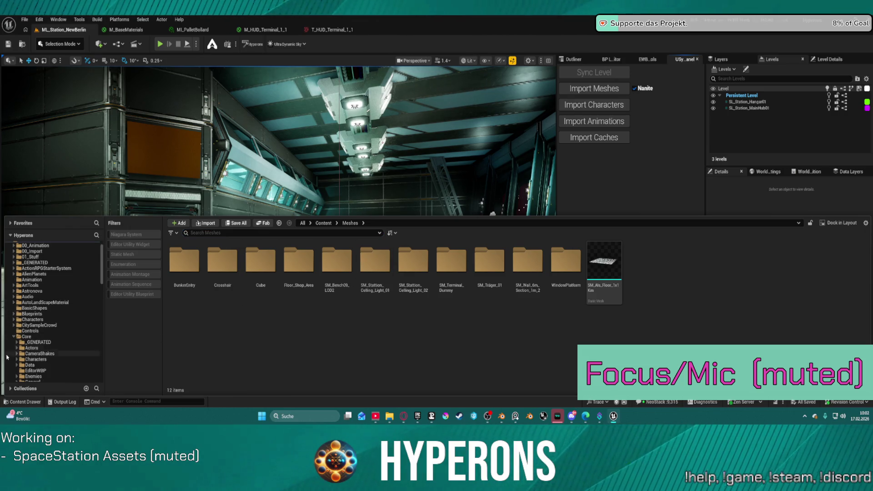
scroll(18, 350, down, 5)
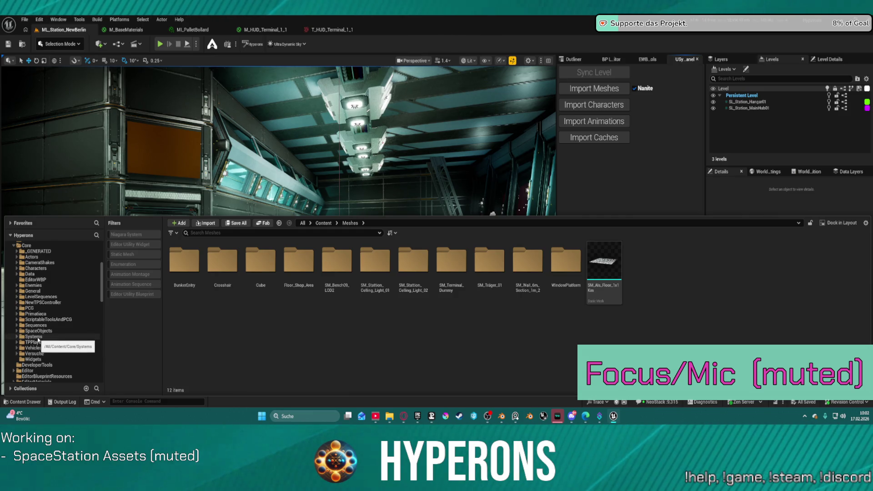
click(45, 331)
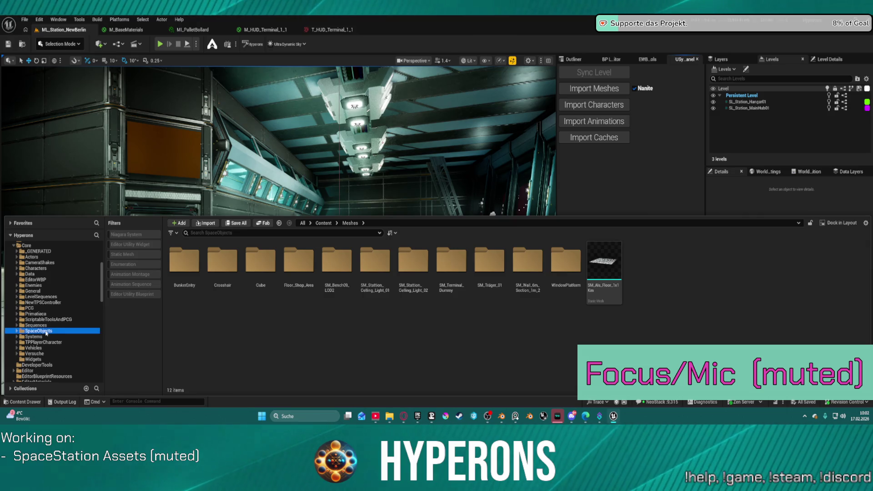
double_click(486, 257)
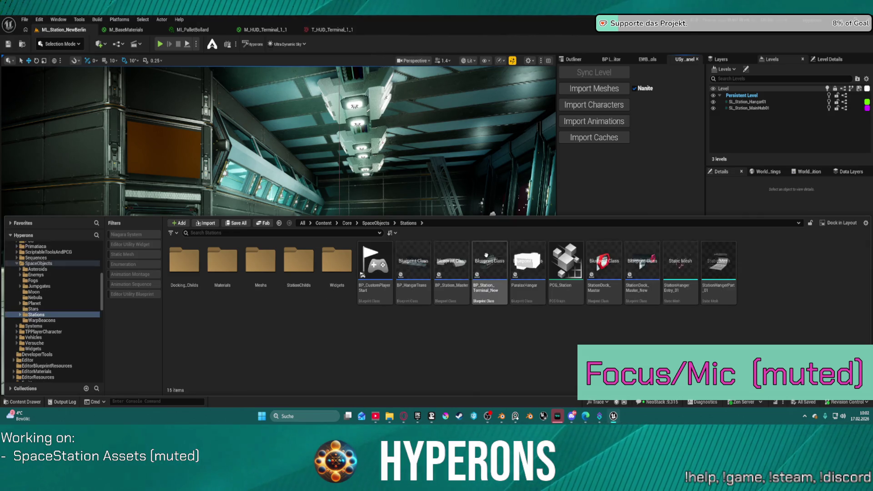
click(269, 267)
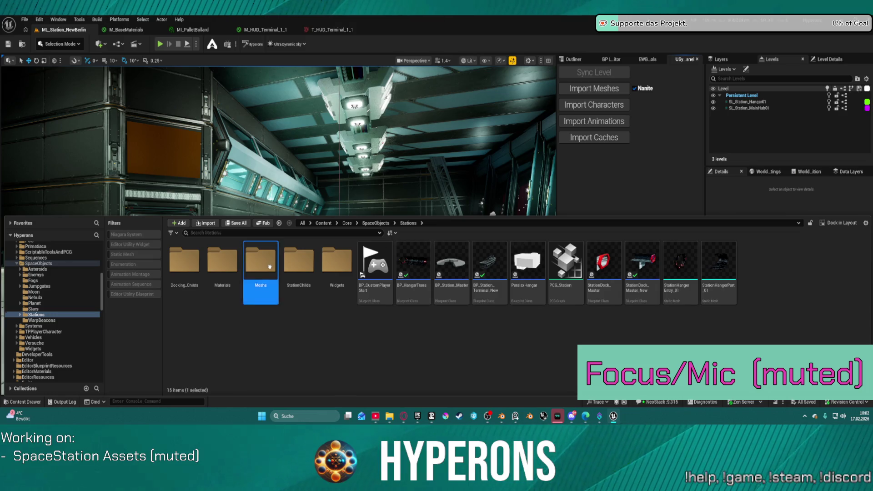
double_click(270, 267)
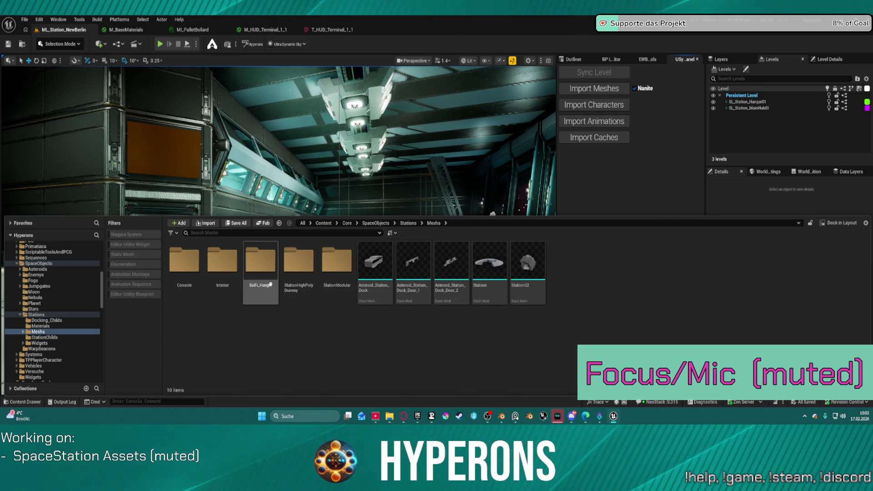
double_click(222, 263)
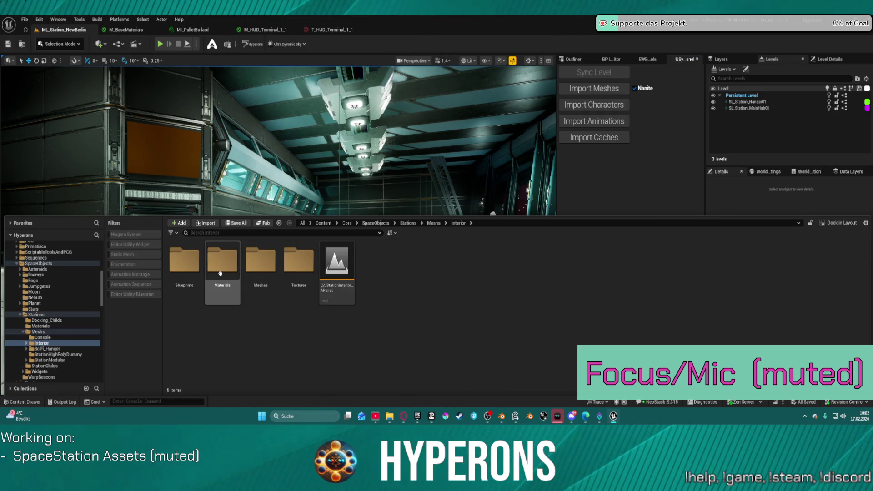
double_click(259, 275)
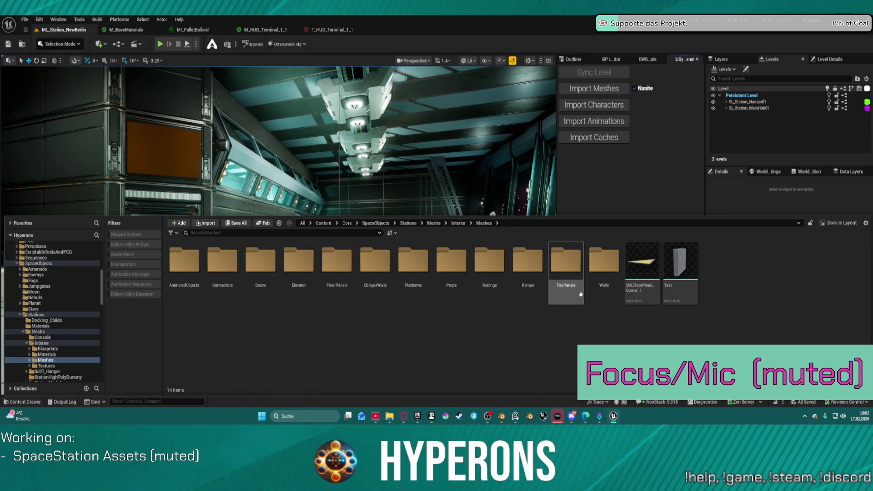
double_click(456, 272)
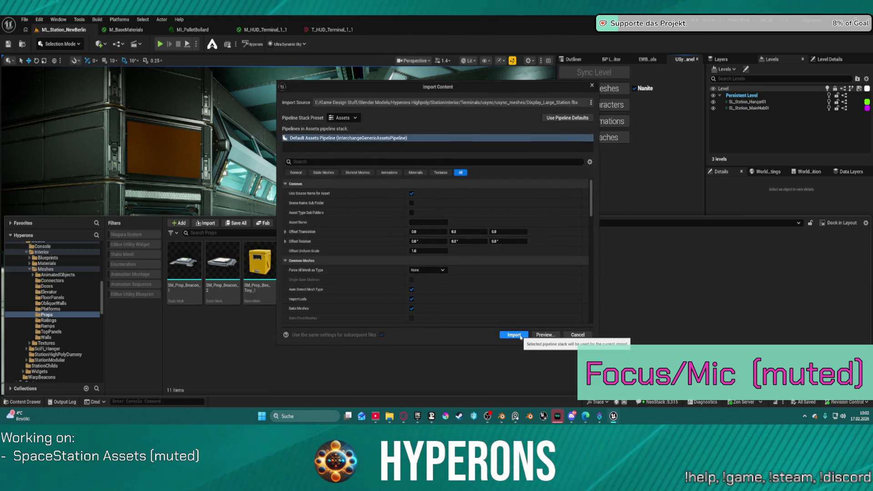
Import Display_Large_Station.fbx into Props with the reviewed pipeline options, confirming both prompts.
scroll(447, 272, down, 10)
scroll(447, 273, down, 10)
scroll(420, 280, down, 5)
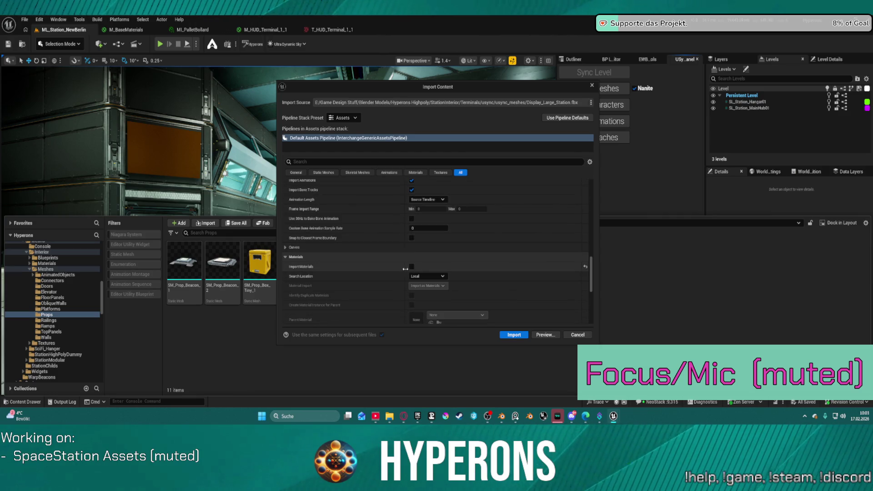
click(519, 337)
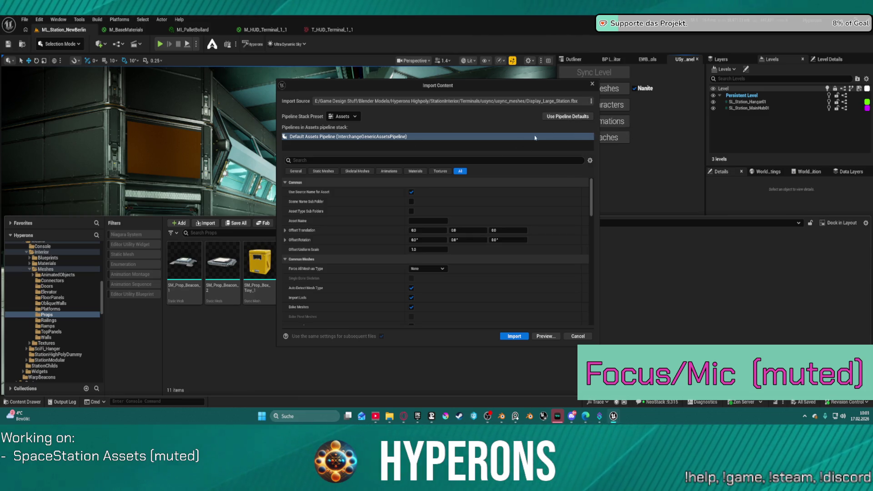
scroll(475, 282, down, 3)
scroll(475, 282, down, 5)
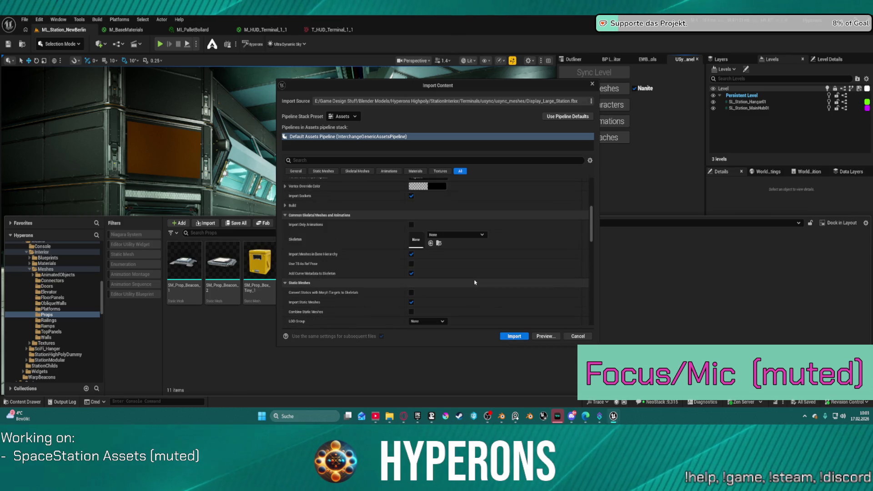
scroll(474, 282, down, 2)
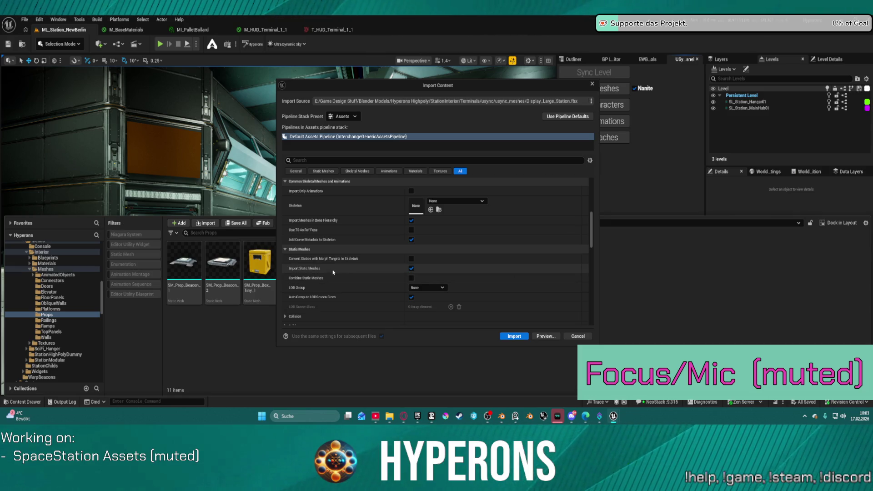
click(521, 336)
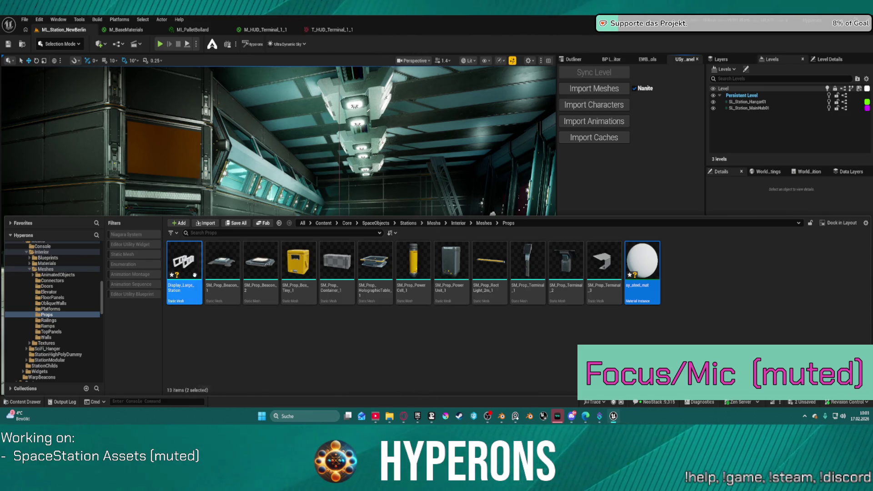
Select only the Display_Large_Station asset, then open Blender's Save As for Terminal.blend.
click(194, 264)
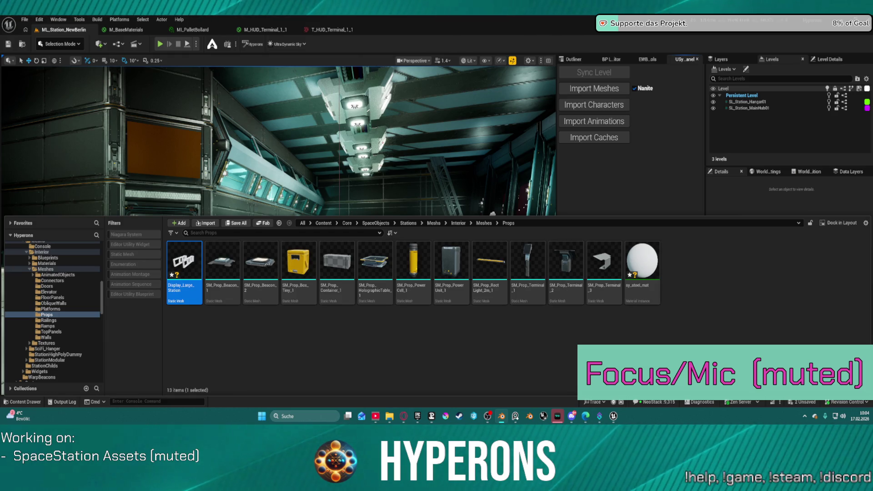
key(ctrl+shift+s)
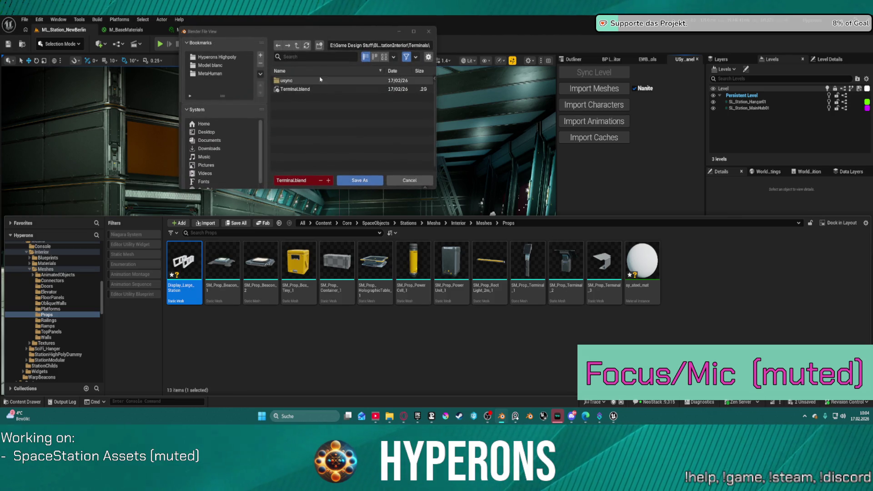
Save the scene as Terminal01.blend by appending 01 to the Terminal.blend name.
click(314, 89)
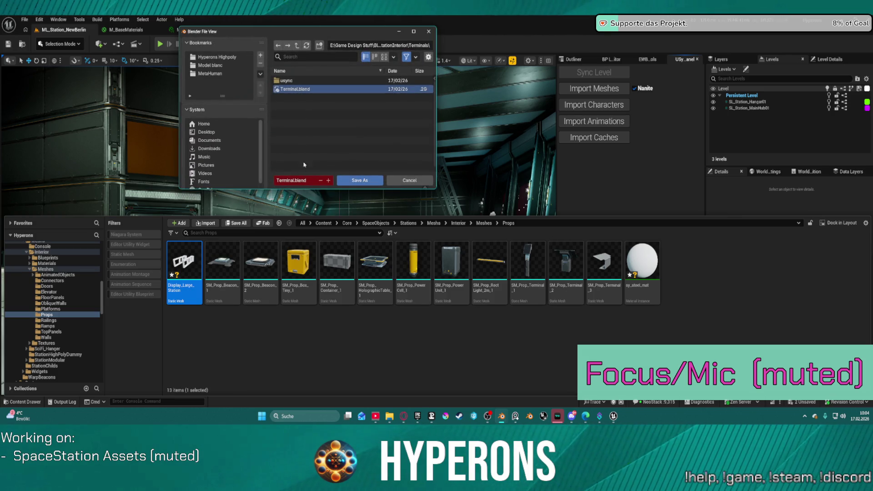
click(293, 181)
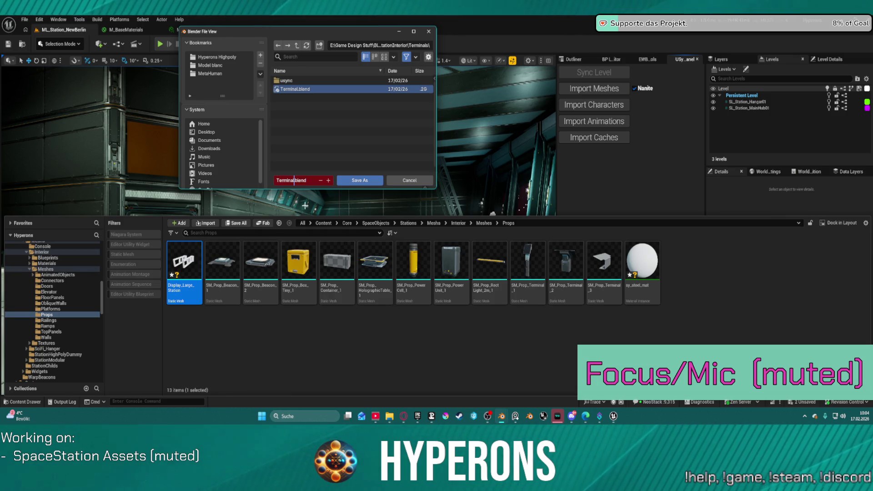
text(01)
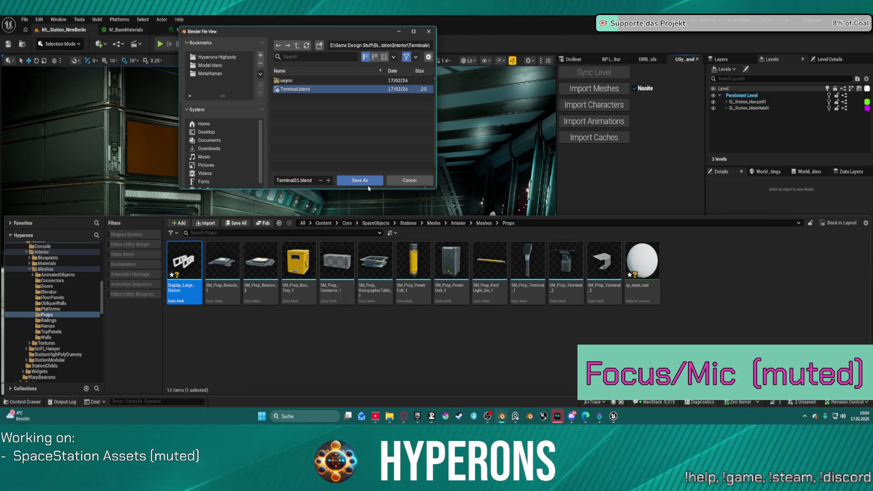
click(360, 180)
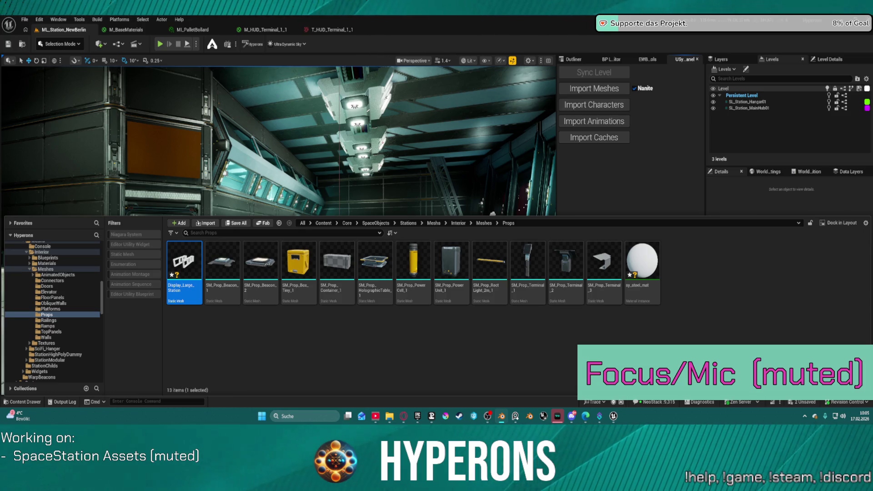
Inspect the Display_Large_Station mesh, then delete it together with sy_steel_mat.
click(173, 290)
double_click(185, 263)
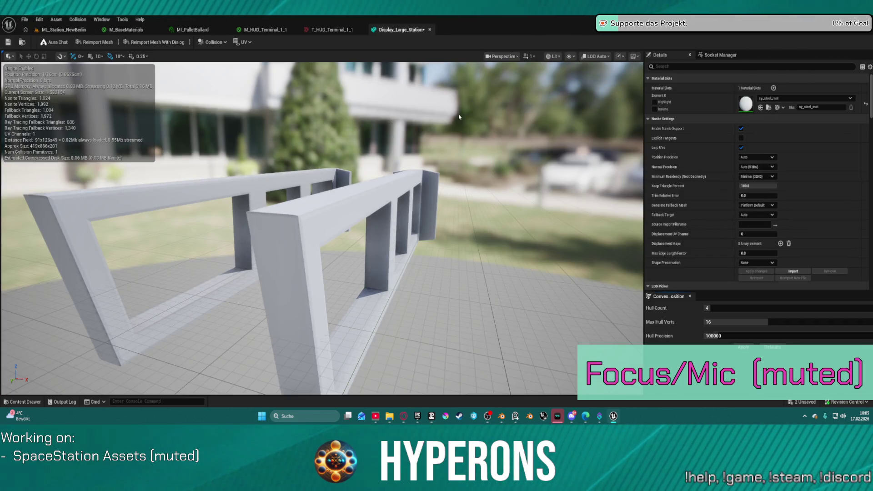
middle_click(416, 31)
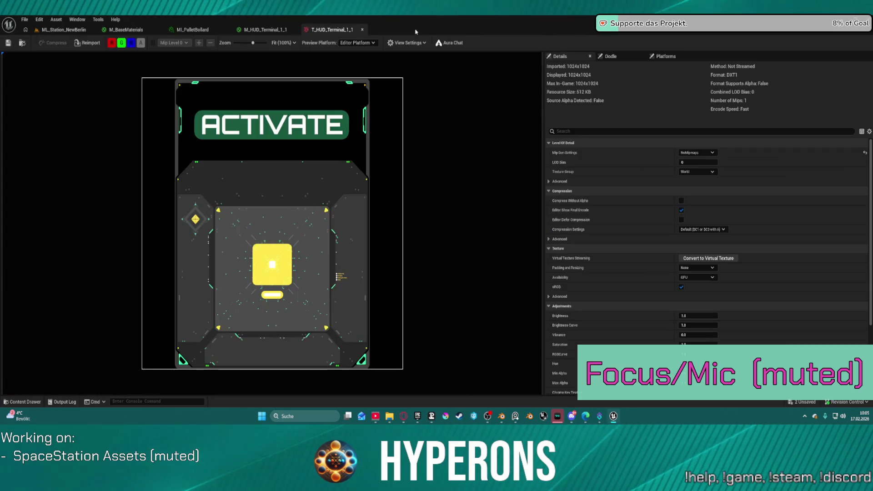
key(ctrl+space)
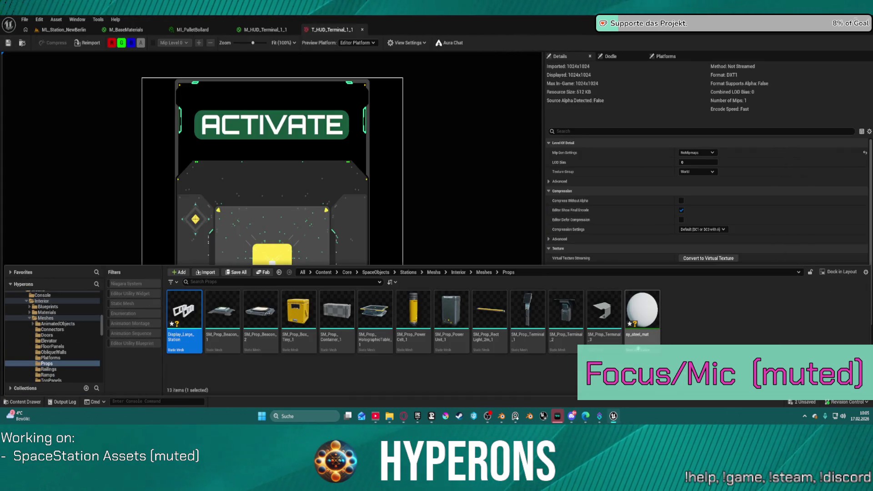
ctrl+click(641, 318)
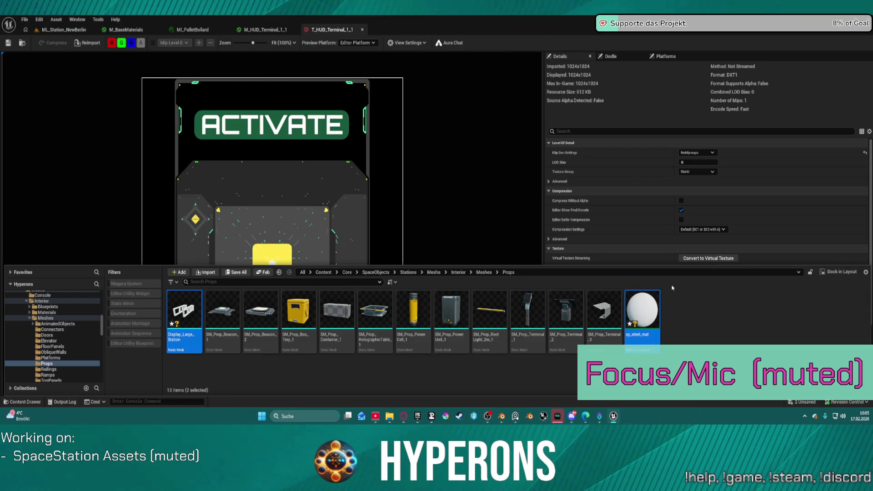
key(Delete)
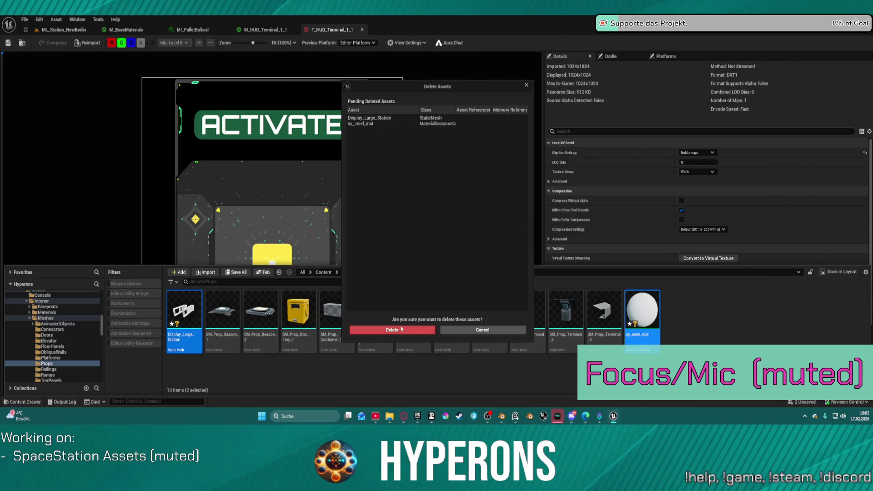
click(402, 329)
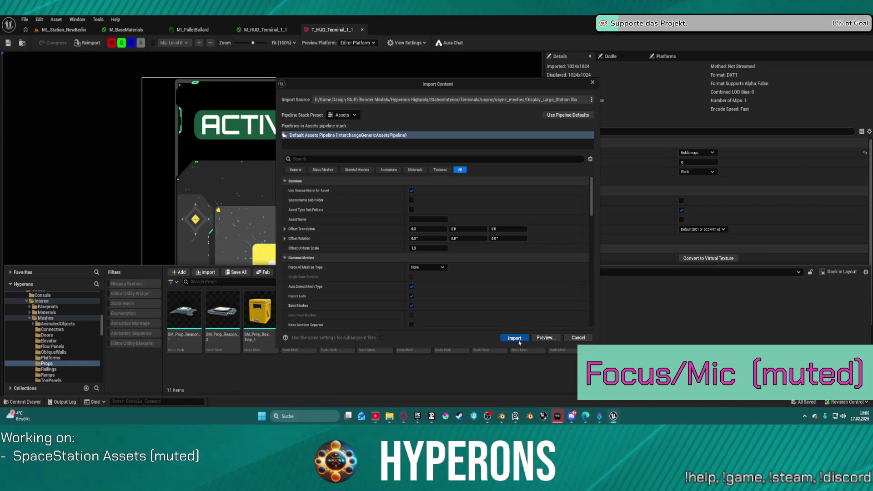
Import Display_Large_Station with its material, then delete both freshly imported assets.
click(518, 342)
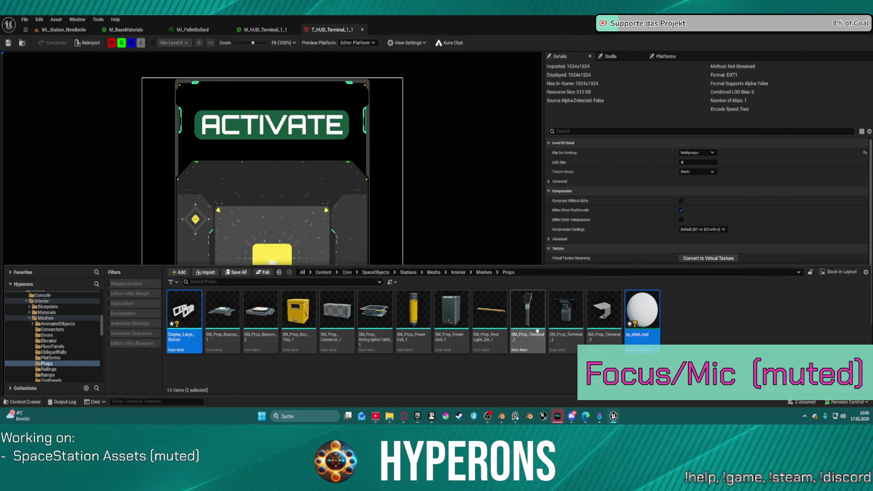
ctrl+click(187, 325)
ctrl+click(184, 318)
key(Delete)
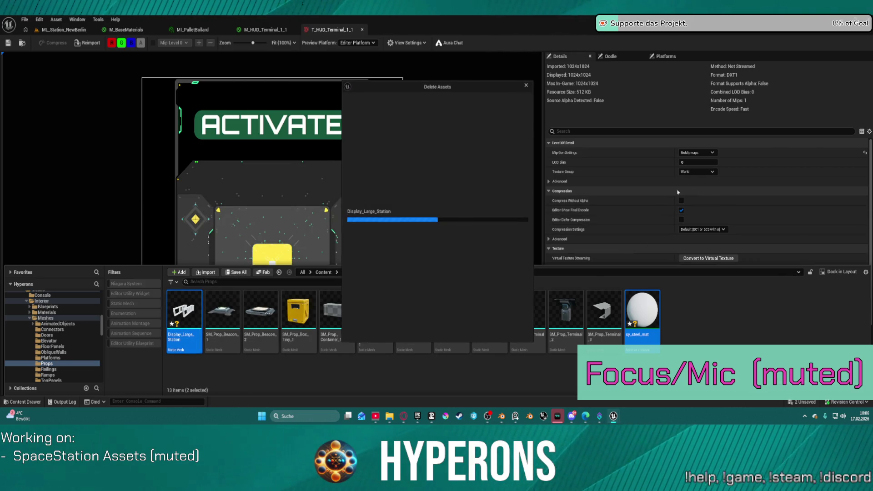
click(412, 331)
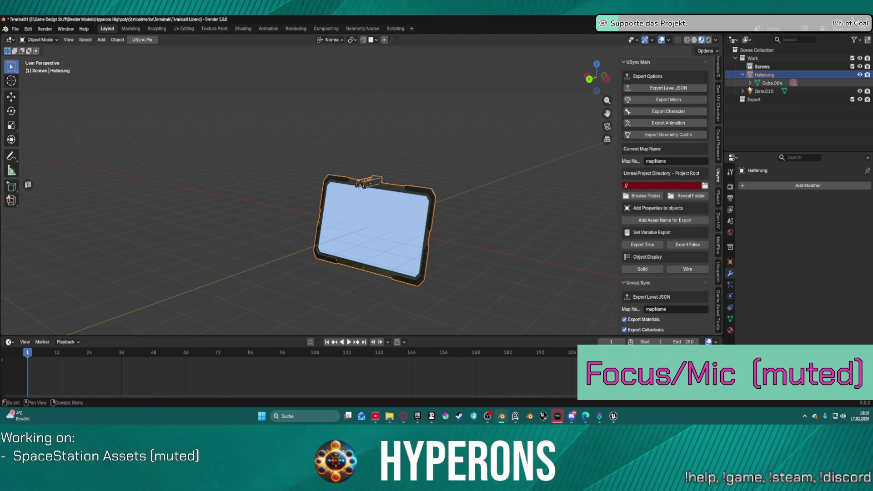
Select screws Item.010, frame it in front view, then add Halterung to the selection.
click(764, 91)
key(KP_1)
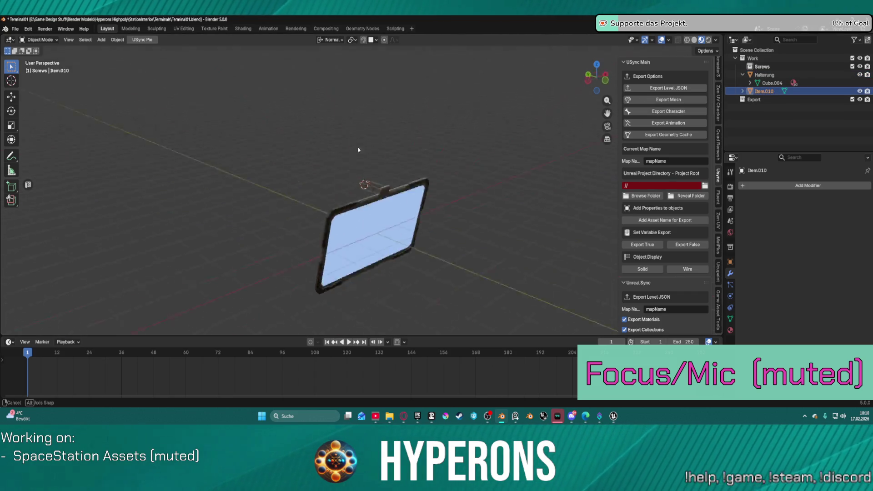
key(KP_Decimal)
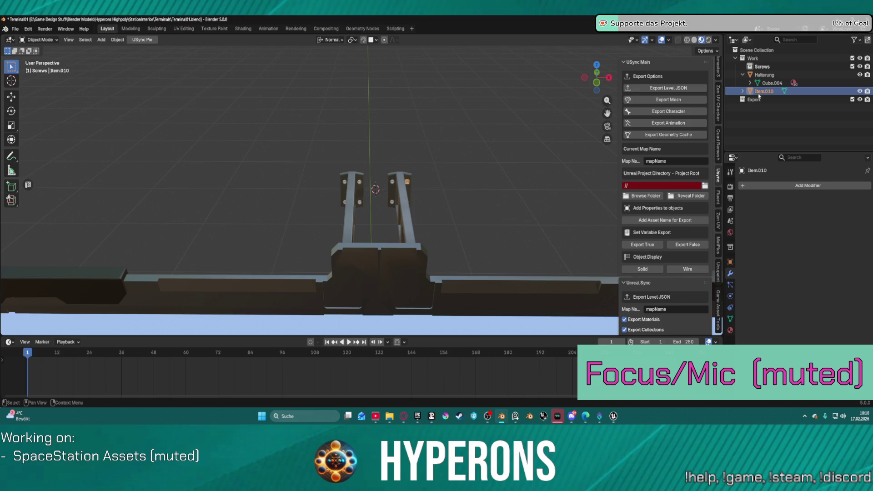
key(Delete)
key(ctrl+z)
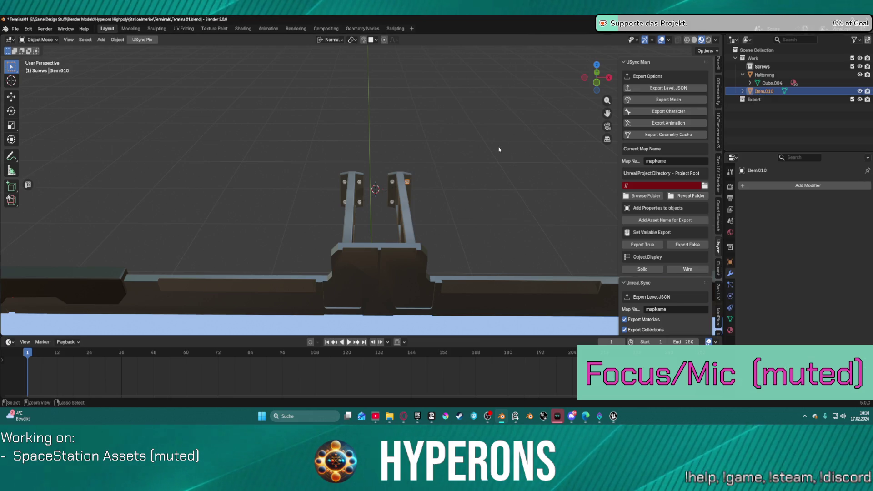
click(765, 74)
right_click(767, 75)
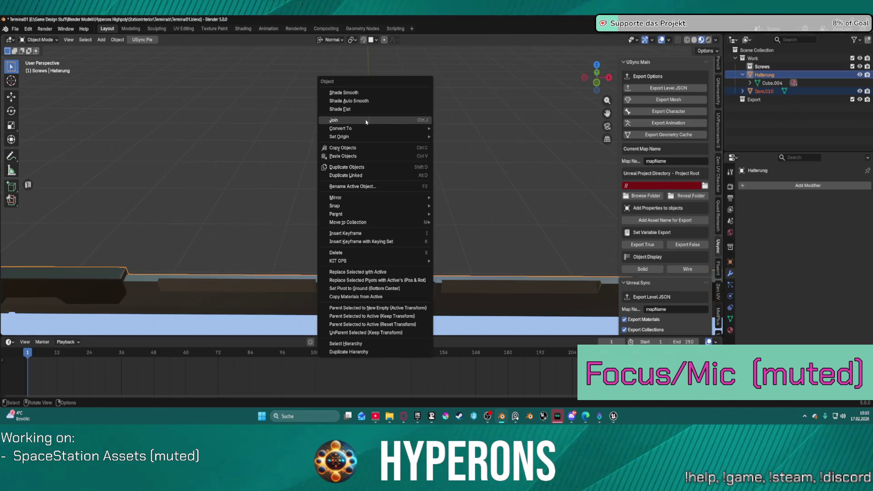
Join the screws into the Halterung mount.
click(369, 121)
click(628, 90)
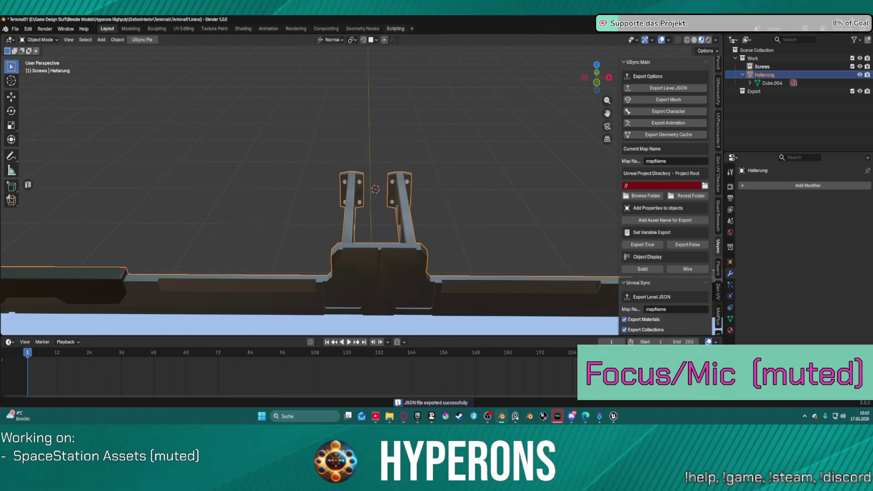
middle_drag(409, 227, 453, 249)
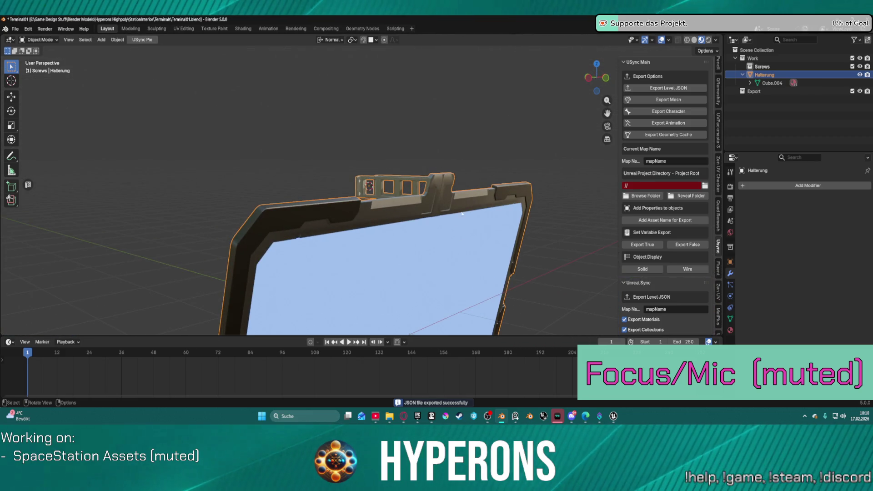
Try exporting the level file and mount mesh, then reselect Halterung after the error.
click(664, 88)
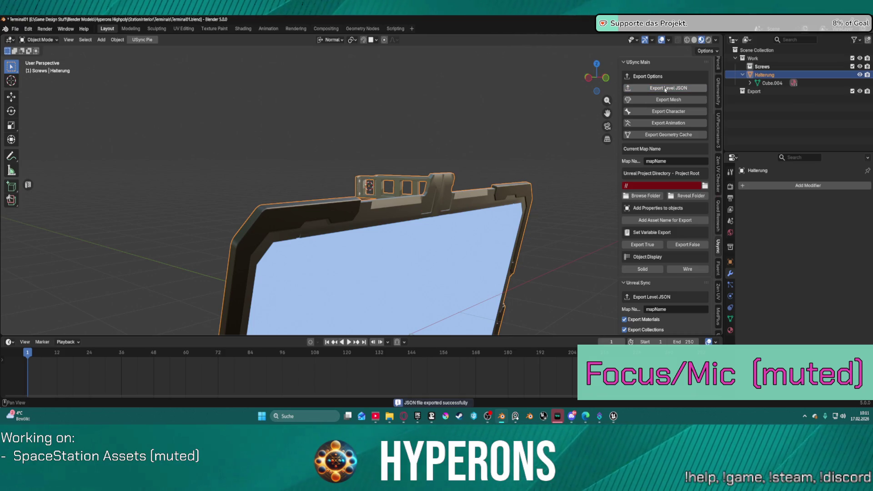
click(648, 104)
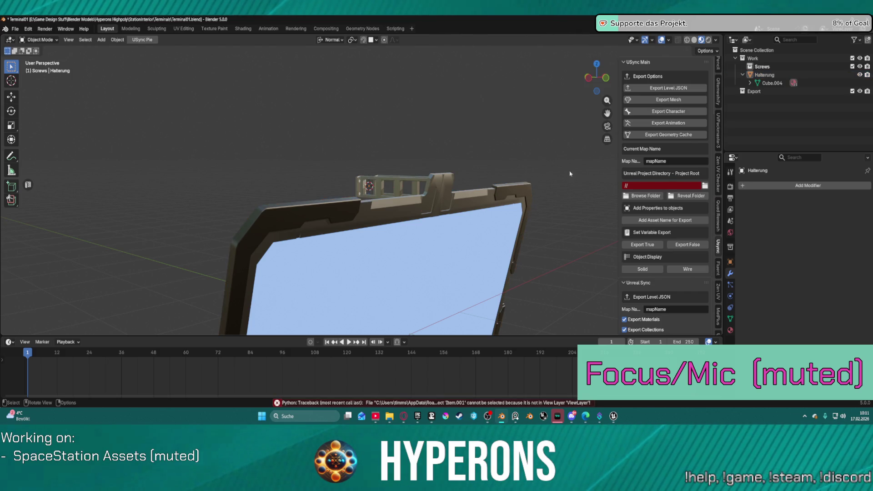
scroll(569, 150, down, 3)
click(764, 75)
click(662, 101)
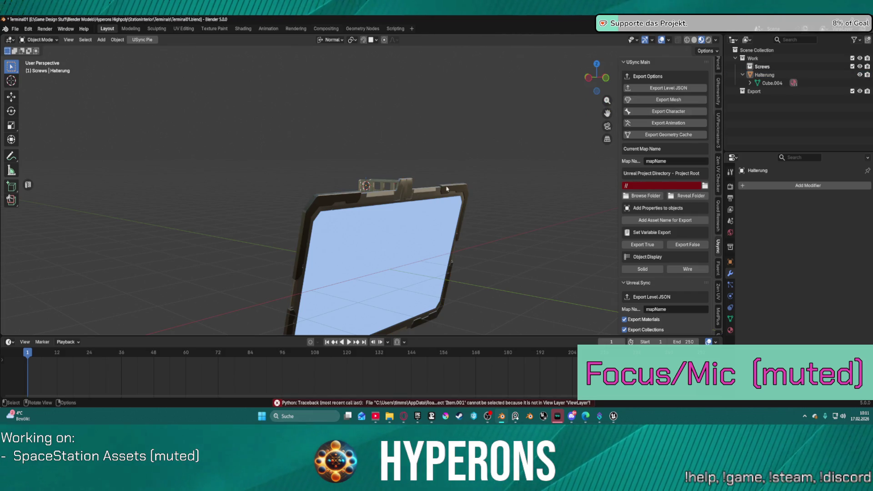
click(764, 75)
scroll(701, 124, down, 10)
scroll(693, 144, down, 10)
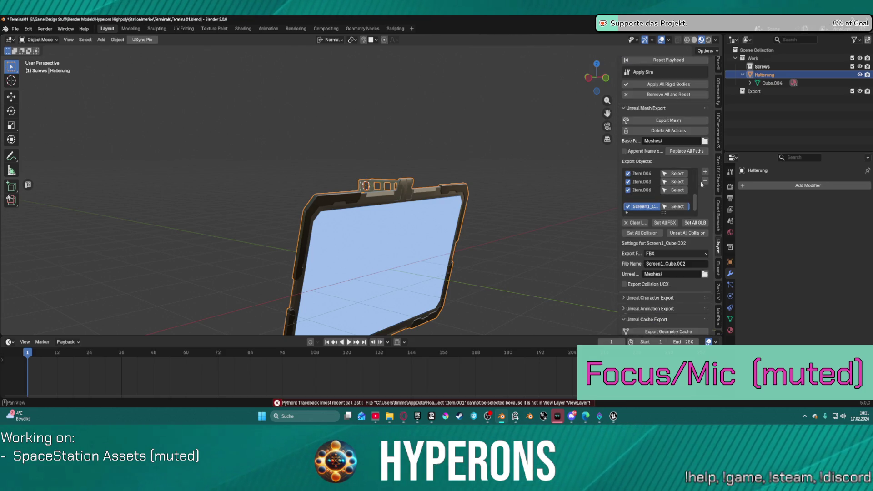
Trim the export list to Halterung alone and export it as Display_Large_Station.
click(705, 181)
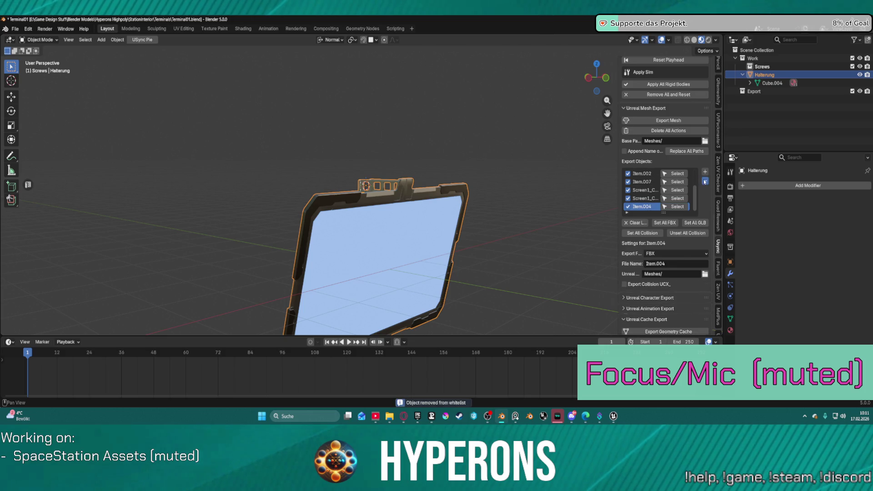
click(704, 181)
click(705, 181)
click(704, 181)
click(704, 182)
click(705, 181)
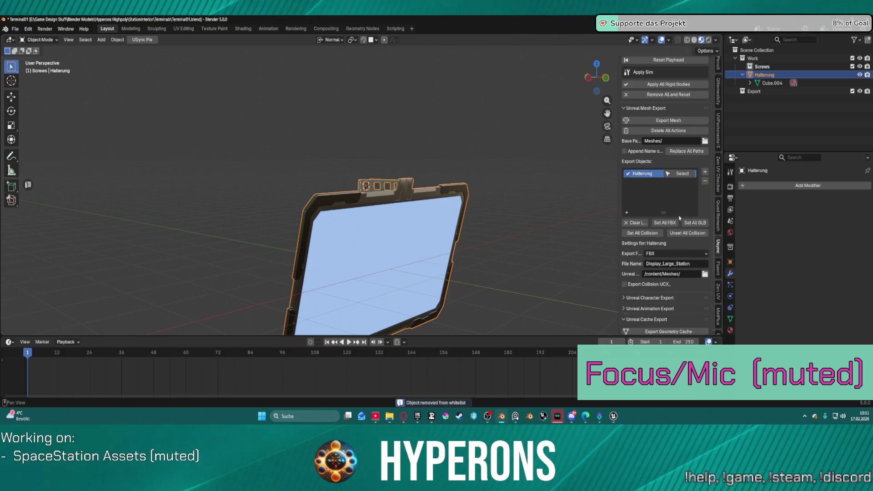
click(668, 121)
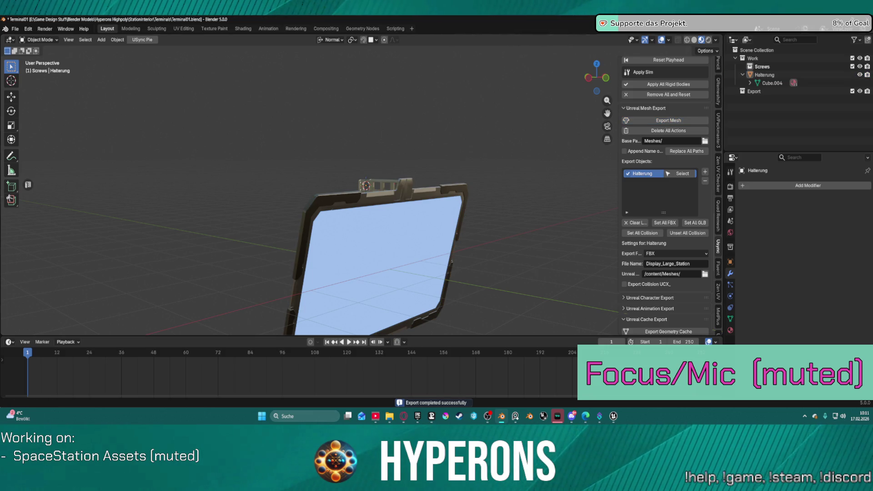
click(614, 416)
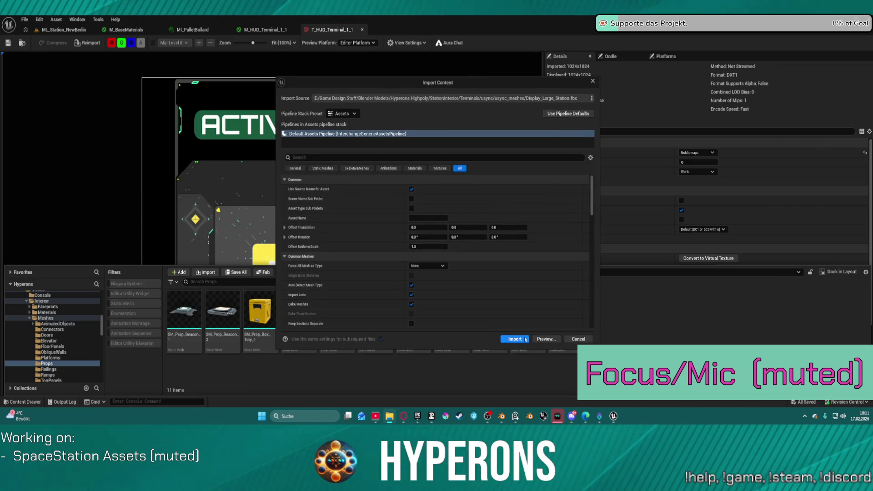
Import the updated Display_Large_Station mesh and select it.
click(523, 336)
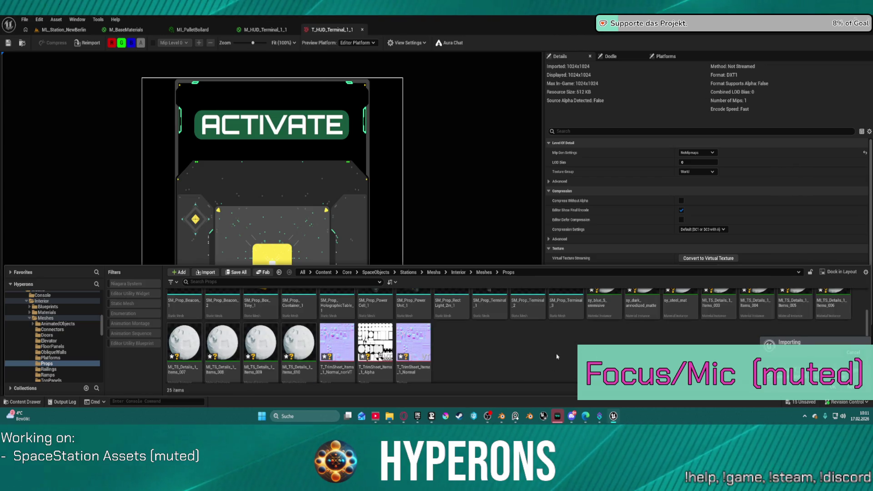
scroll(600, 318, down, 1)
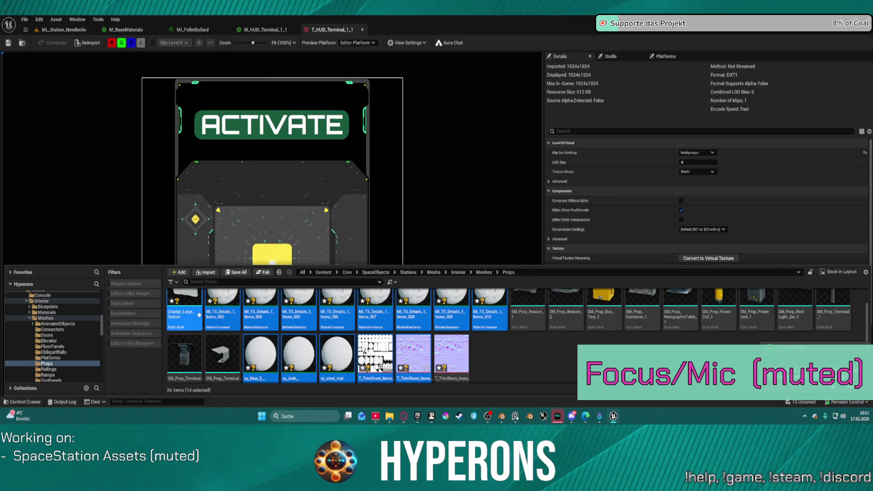
click(184, 309)
Delete the eight MI_TS_Details_1_Items instances 003–010.
scroll(226, 332, up, 1)
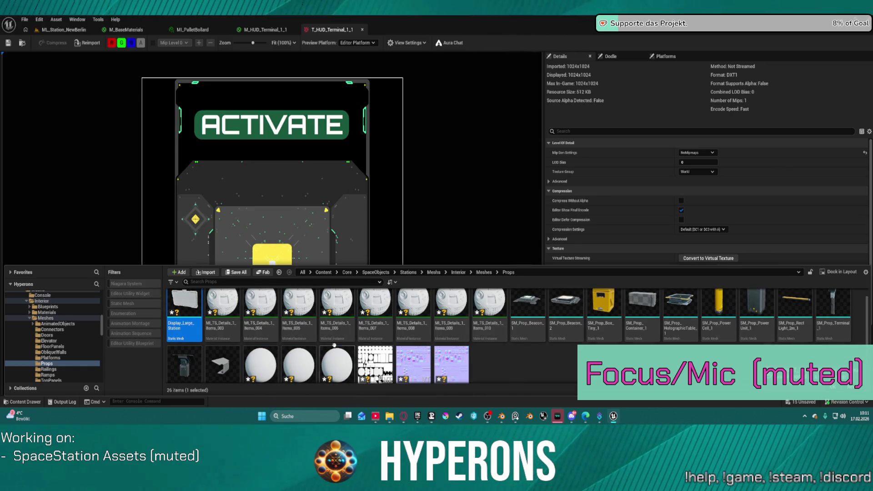
scroll(566, 367, up, 1)
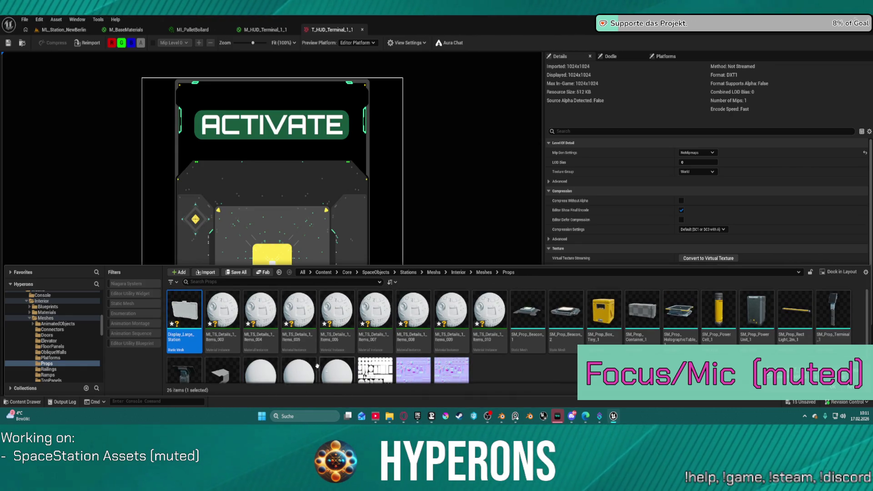
click(223, 318)
shift+click(492, 335)
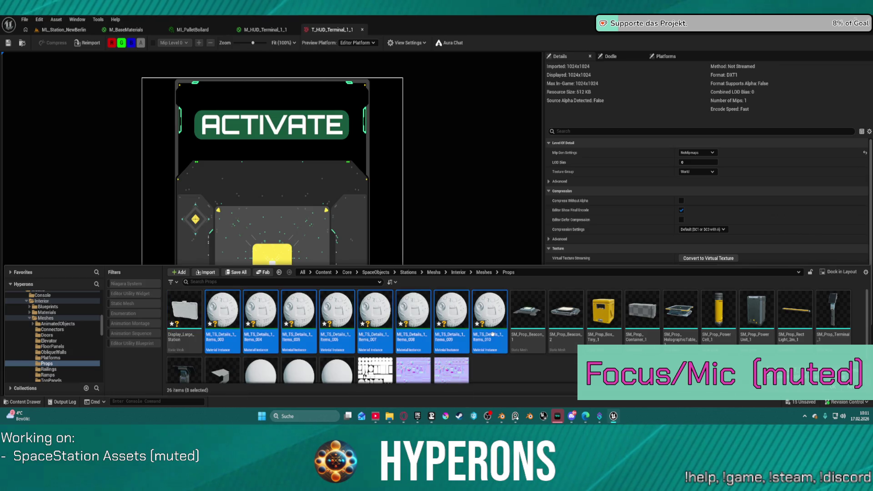
scroll(494, 346, down, 2)
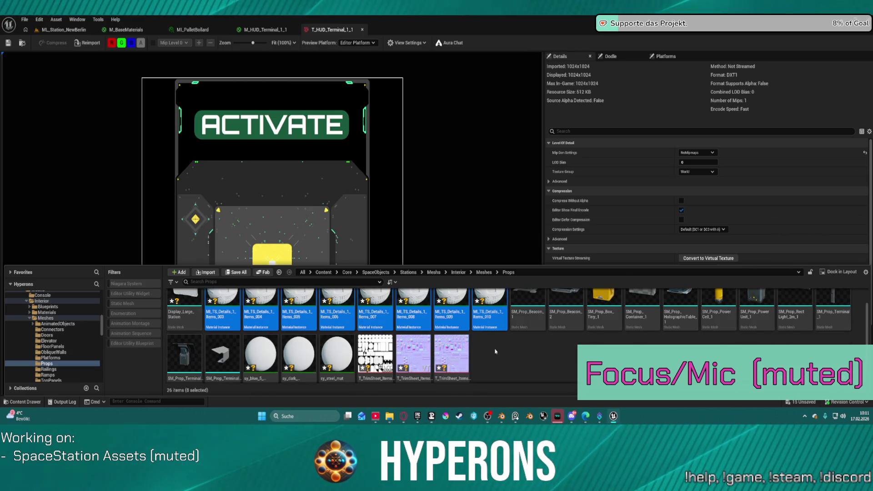
key(Delete)
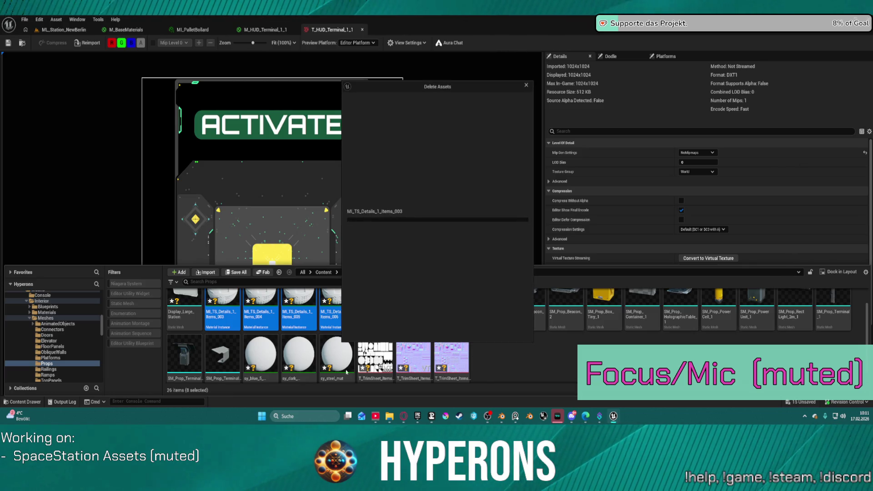
click(388, 326)
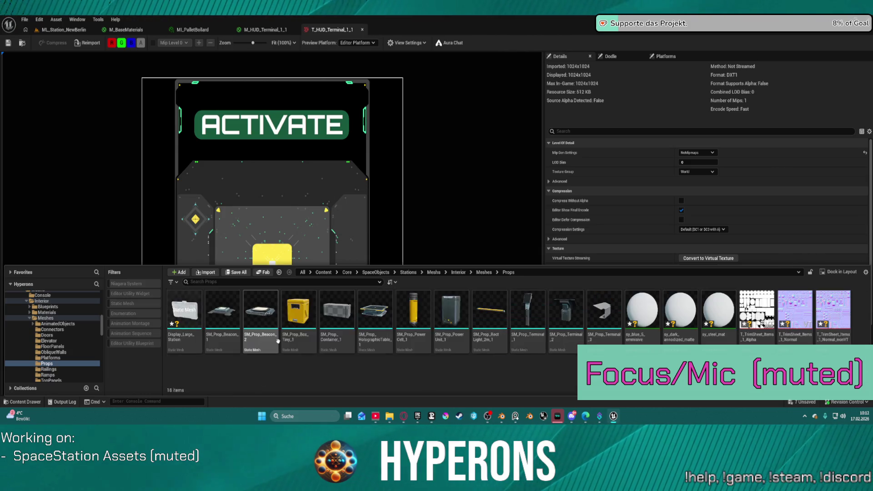
Force-delete the sy_blue_5_emissive, sy_dark_anodized_matte and sy_steel_mat materials despite references.
click(643, 339)
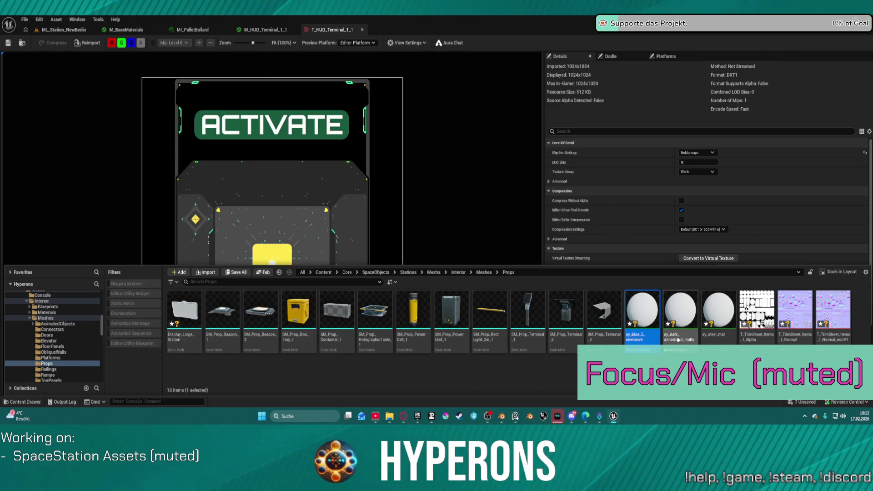
key(Delete)
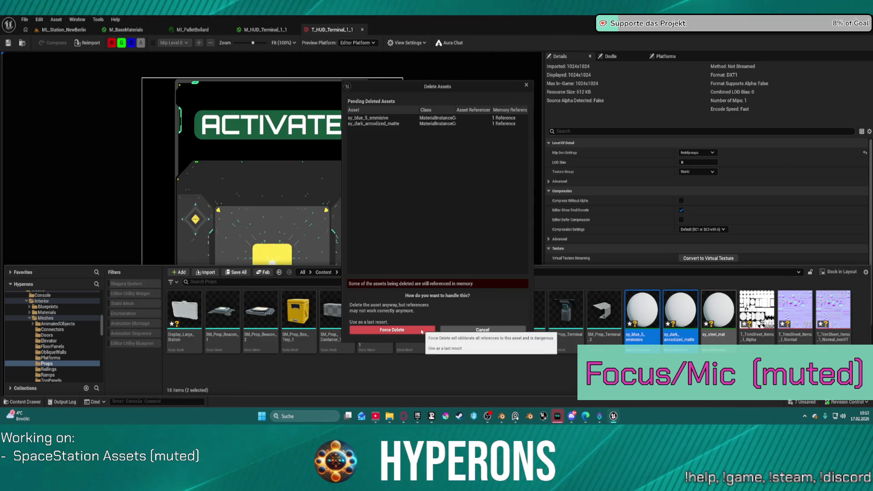
click(415, 331)
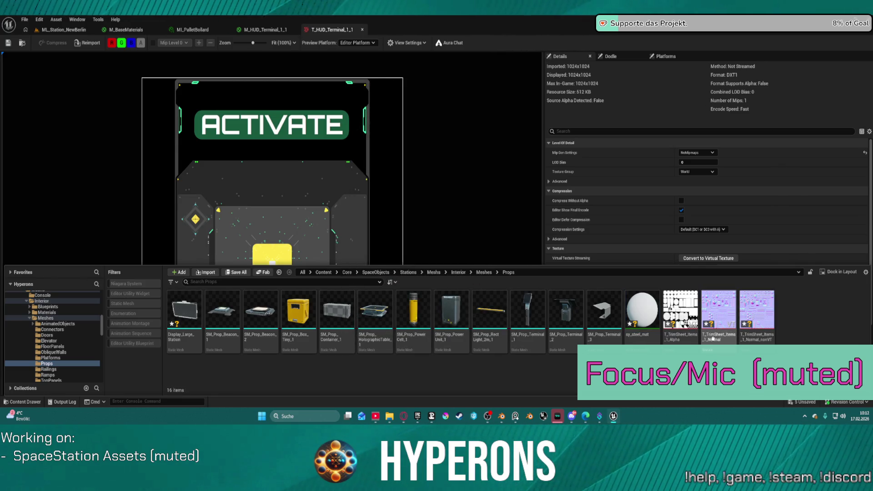
click(642, 313)
key(Delete)
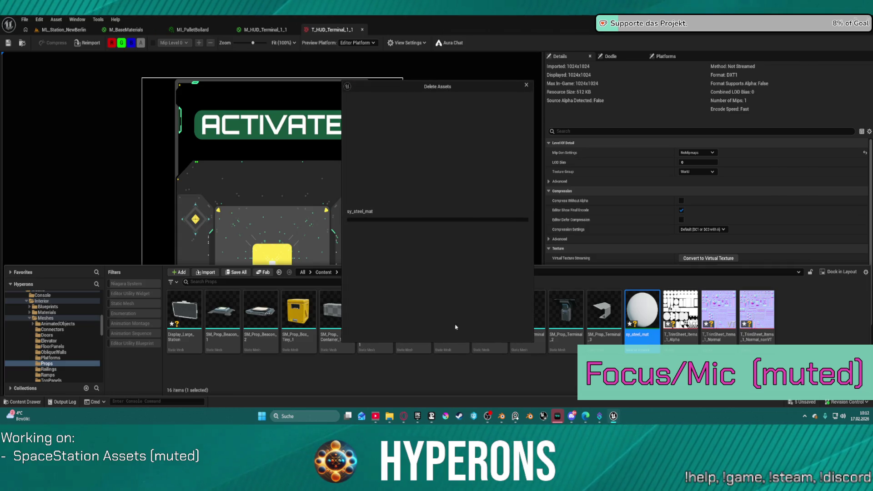
click(379, 331)
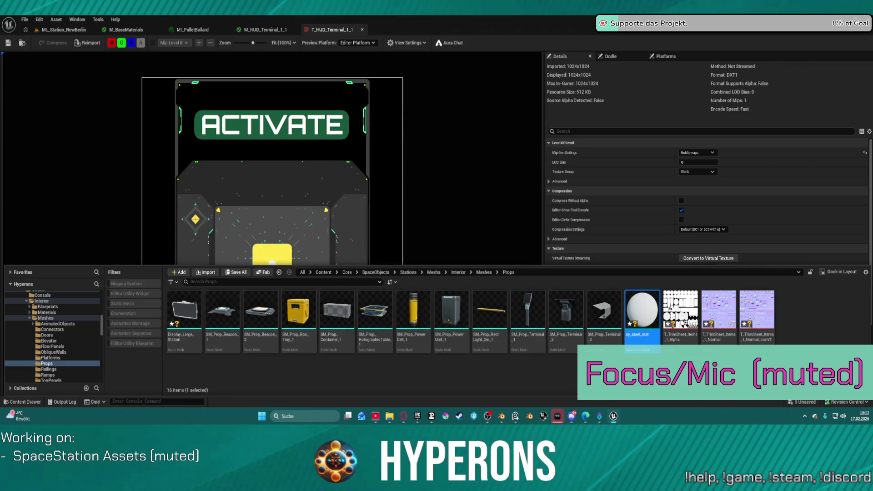
click(501, 415)
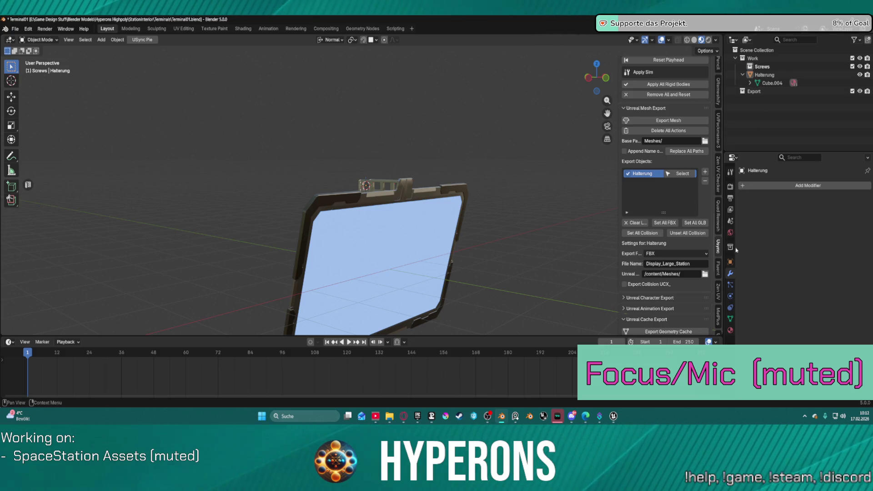
Rename Item.001's material to MI_TS_Details_1_Items by removing its numeric suffix.
click(730, 331)
scroll(811, 220, up, 1)
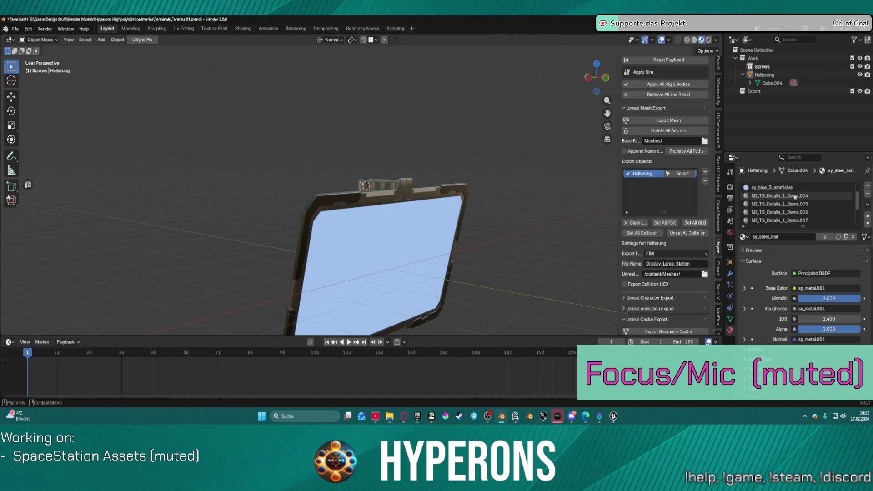
click(813, 196)
scroll(813, 207, down, 2)
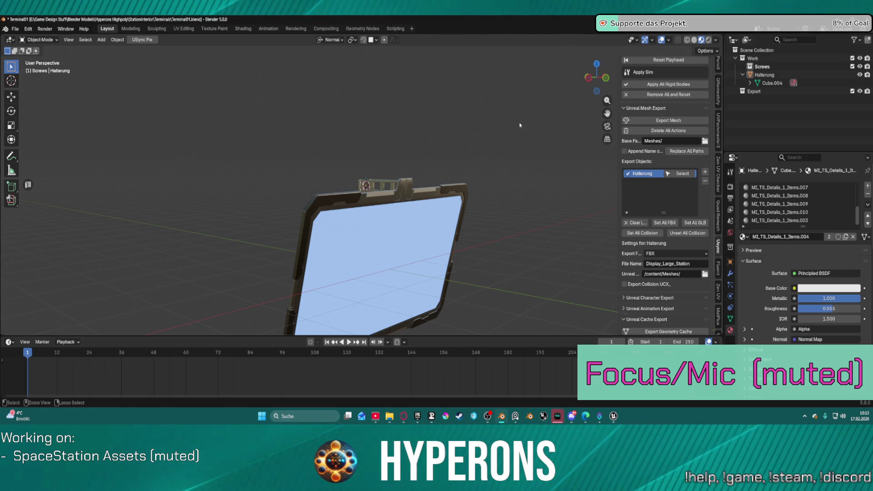
key(a)
key(bracketright)
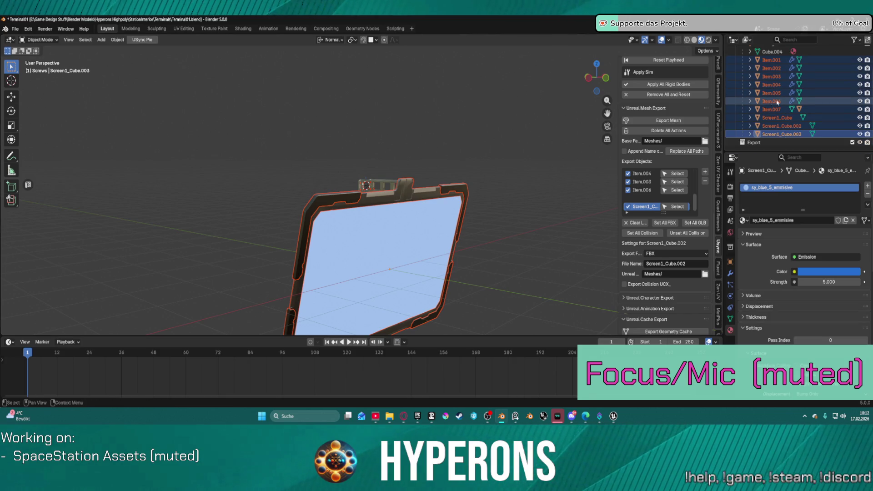
click(799, 100)
click(772, 60)
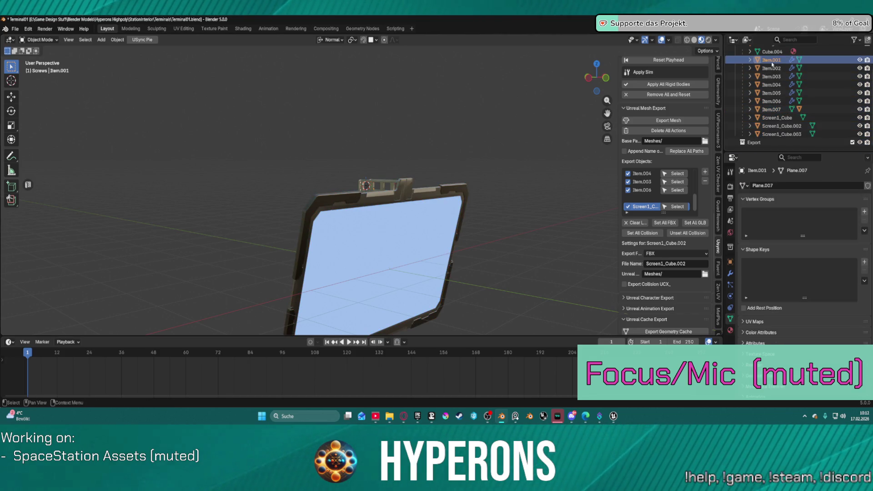
click(730, 334)
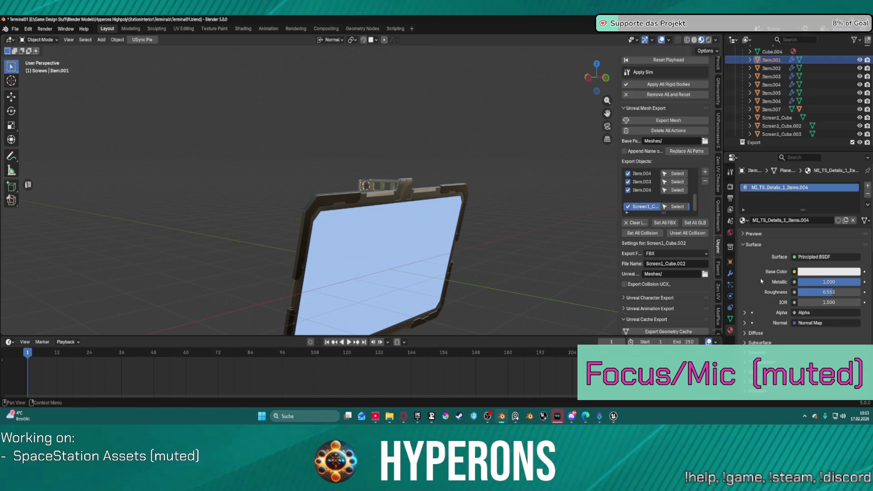
double_click(778, 220)
key(BackSpace)
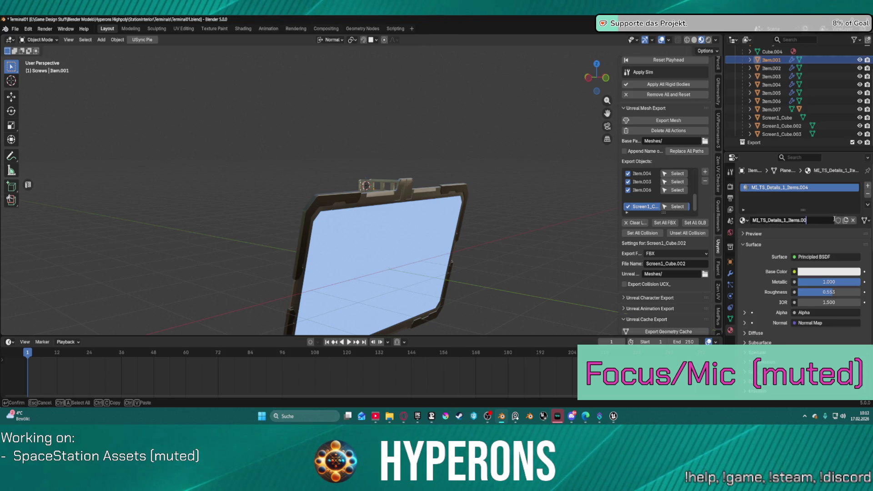
key(Return)
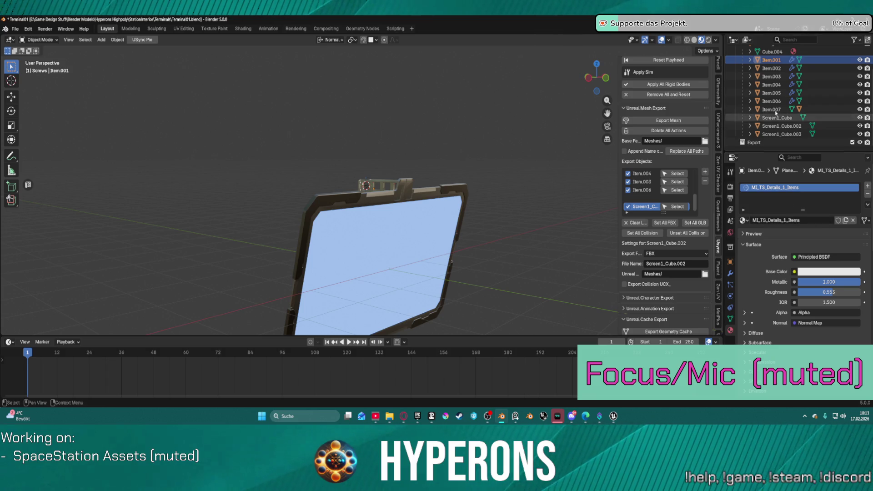
Assign the MI_TS_Details_1_Items material to Item.002 and Item.003.
click(771, 68)
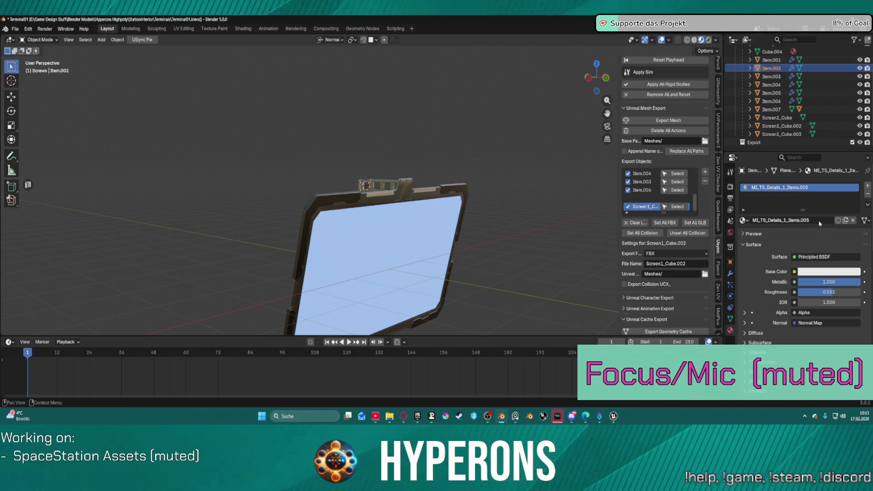
click(745, 222)
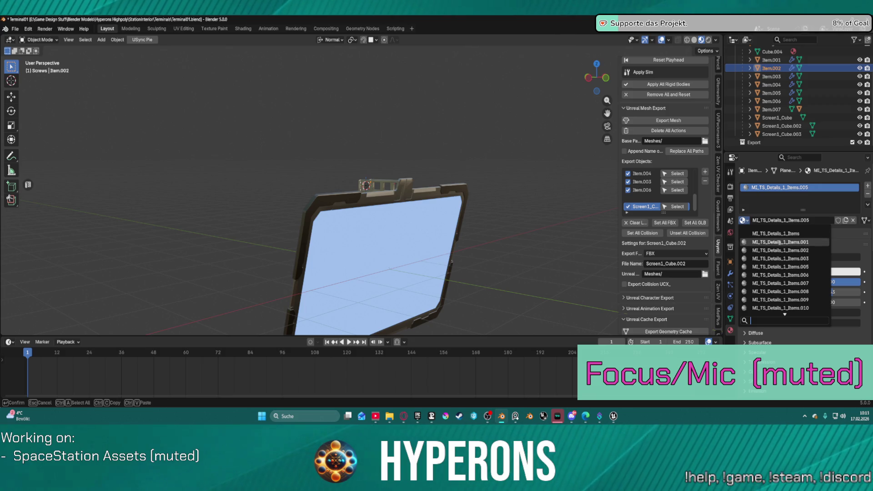
click(789, 233)
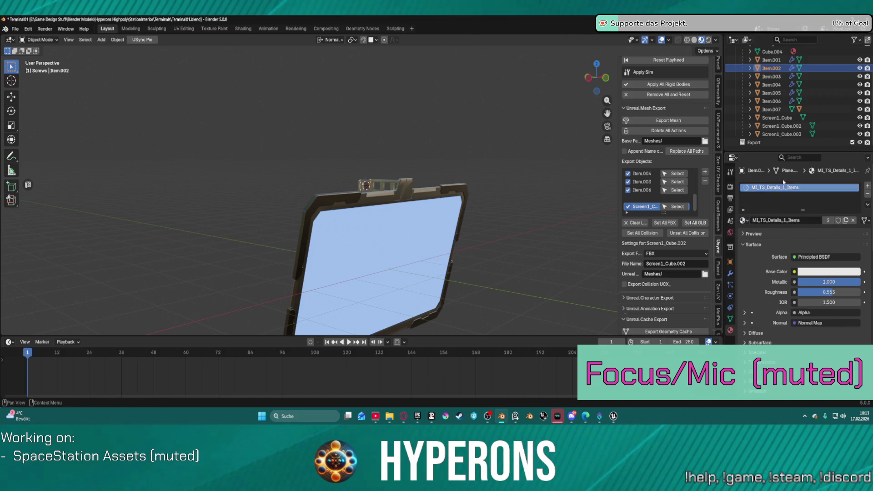
click(772, 60)
click(743, 221)
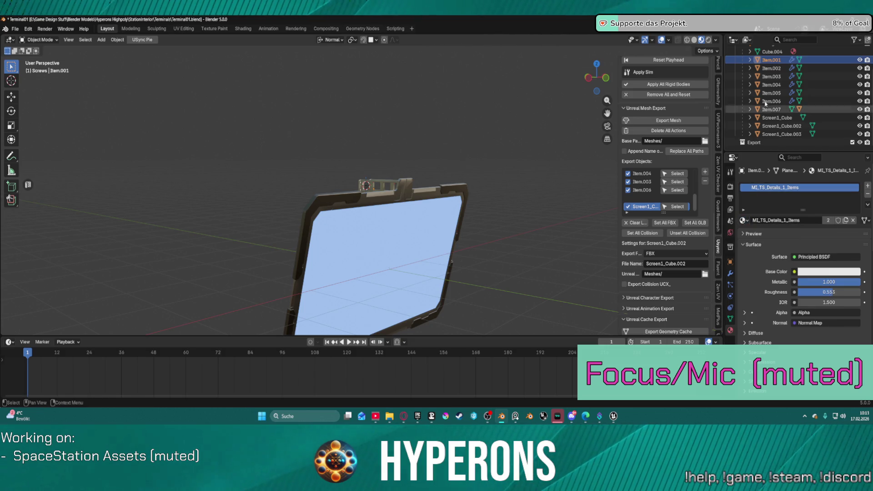
click(772, 68)
click(773, 76)
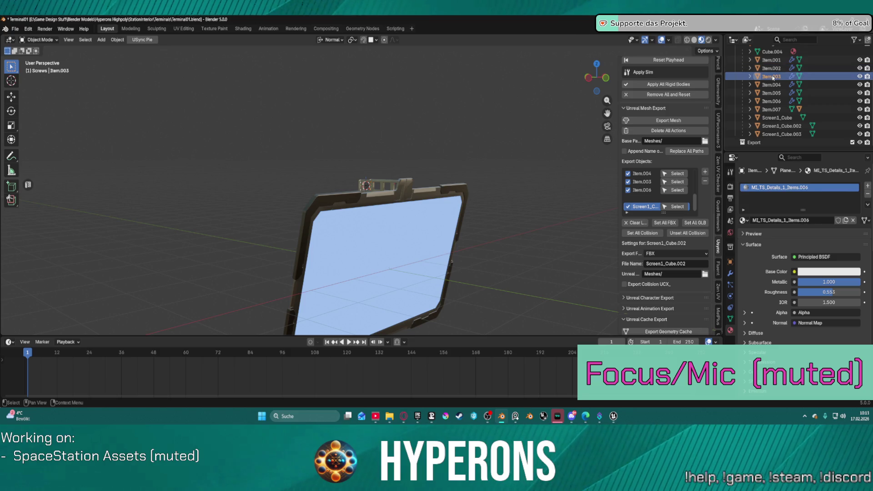
click(747, 219)
click(773, 241)
Assign the MI_TS_Details_1_Items material to Item.004, Item.005 and Item.006.
click(771, 84)
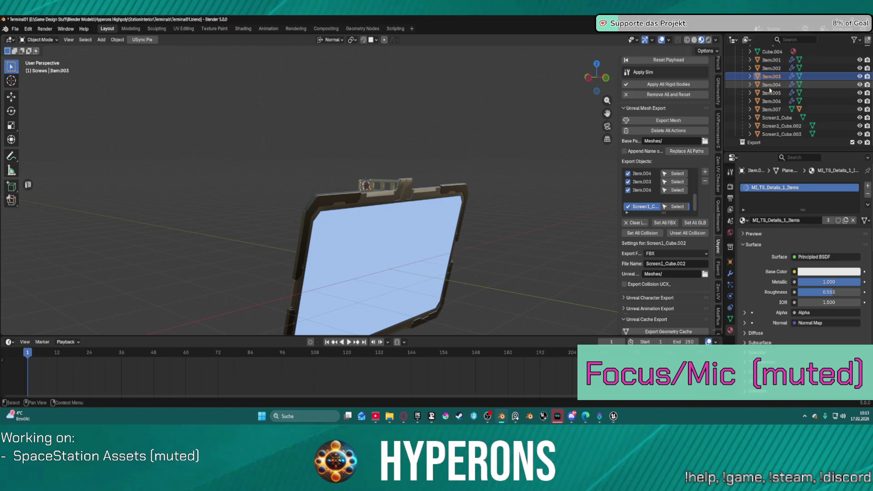
click(744, 220)
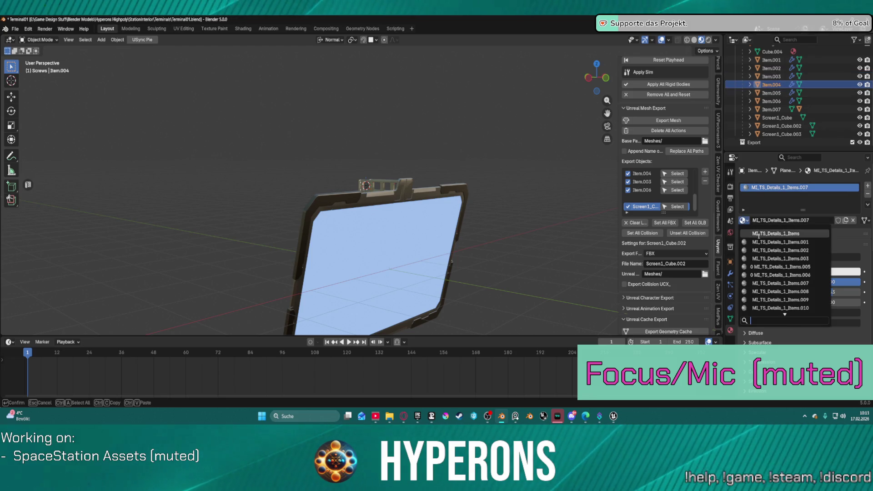
click(775, 233)
click(772, 92)
click(745, 220)
click(773, 233)
click(771, 101)
click(744, 220)
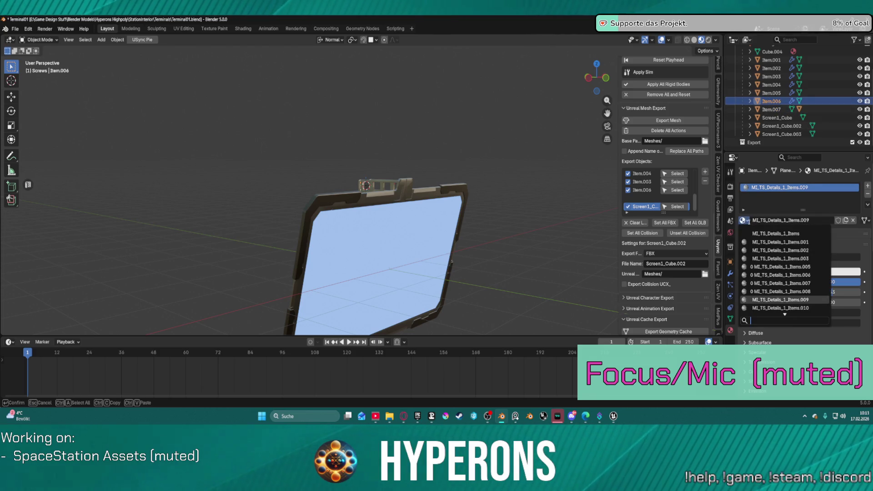
click(773, 235)
Expand Item.007 and select its nested Item.010.
click(750, 110)
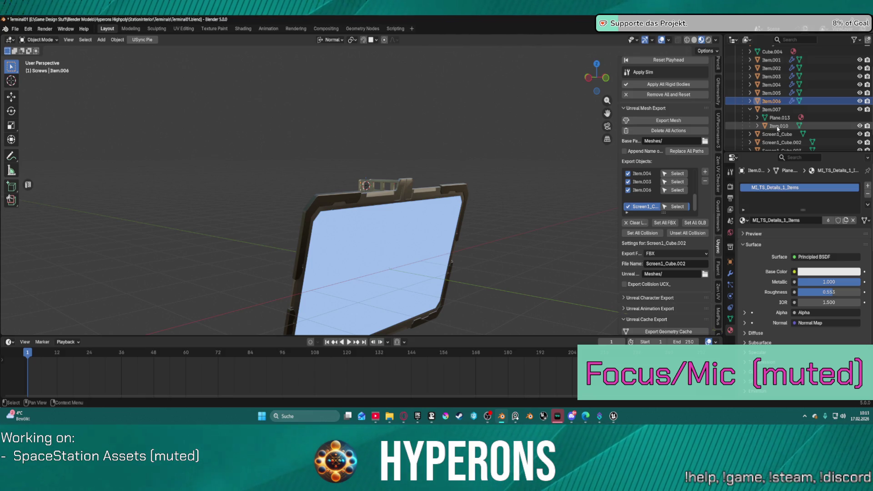
click(778, 127)
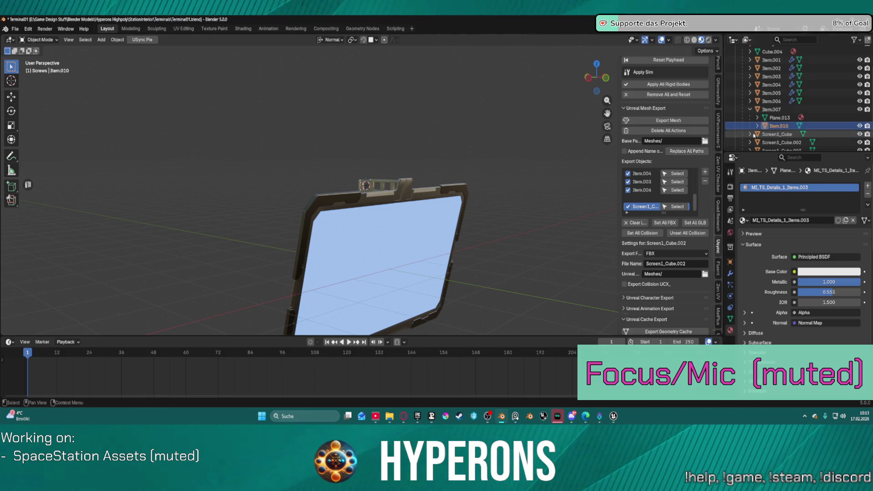
right_click(775, 127)
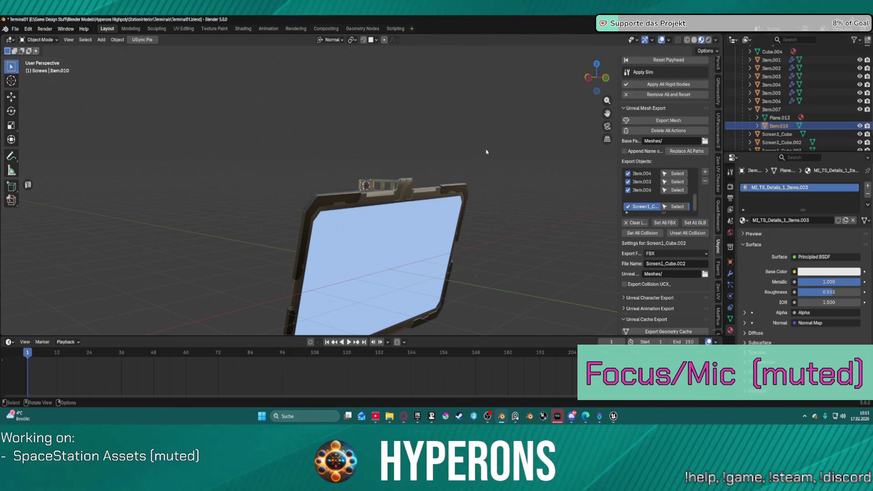
Detach Item.010 from its current parent.
right_click(522, 128)
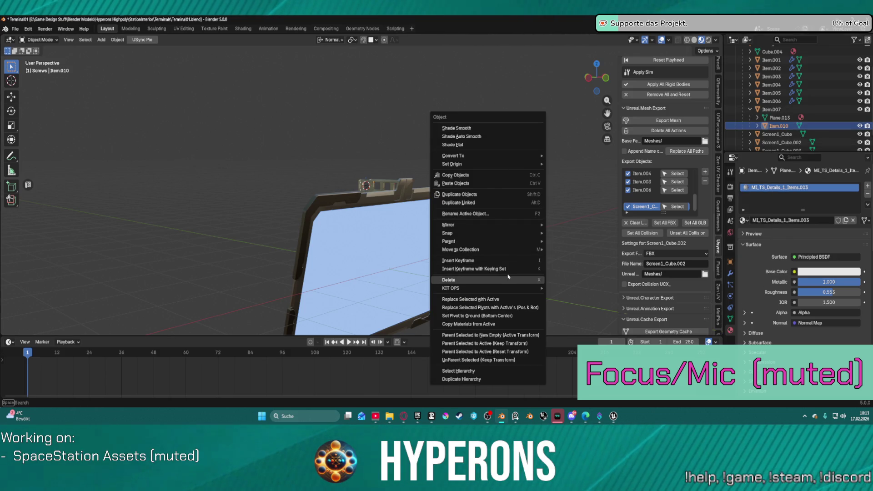
mouse_move(523, 242)
click(578, 227)
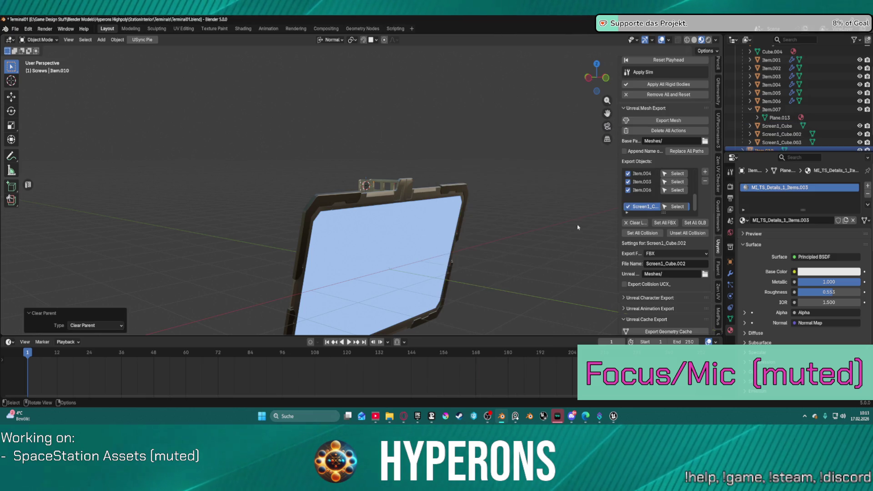
Parent the selected items, including Item.007, to the active Halterung object.
scroll(768, 105, up, 4)
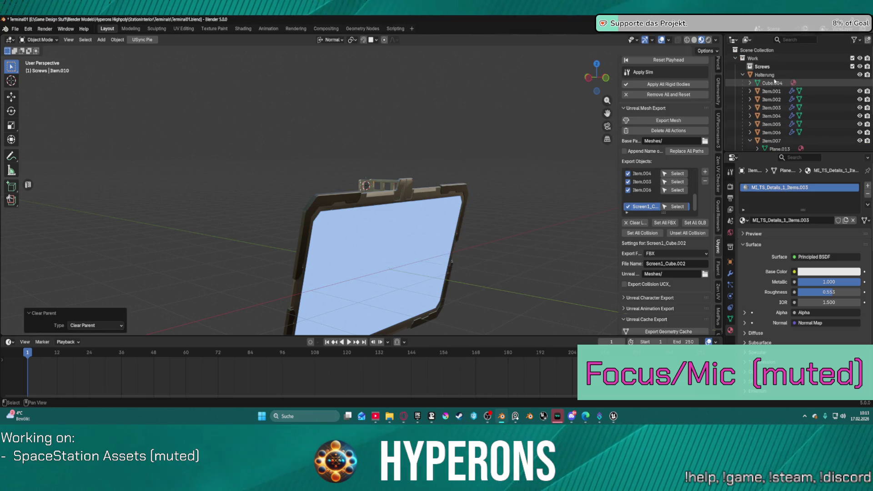
click(762, 76)
scroll(768, 79, down, 3)
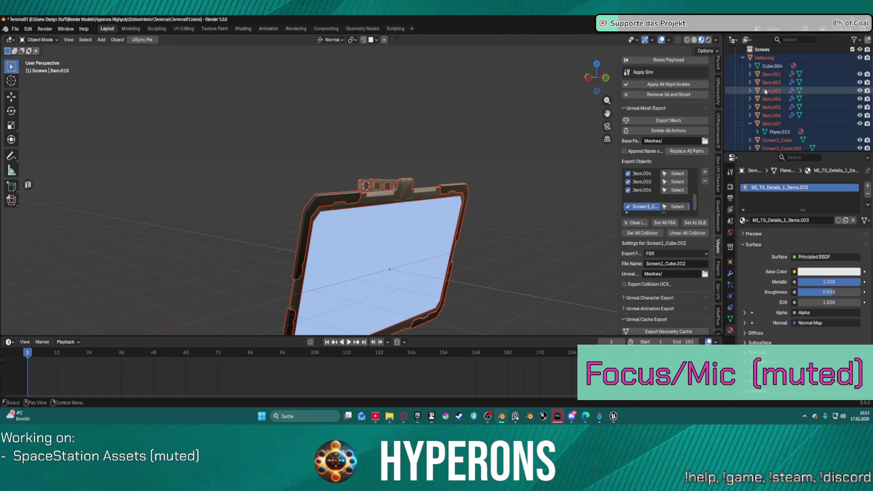
click(778, 115)
scroll(768, 149, up, 3)
click(763, 74)
right_click(525, 139)
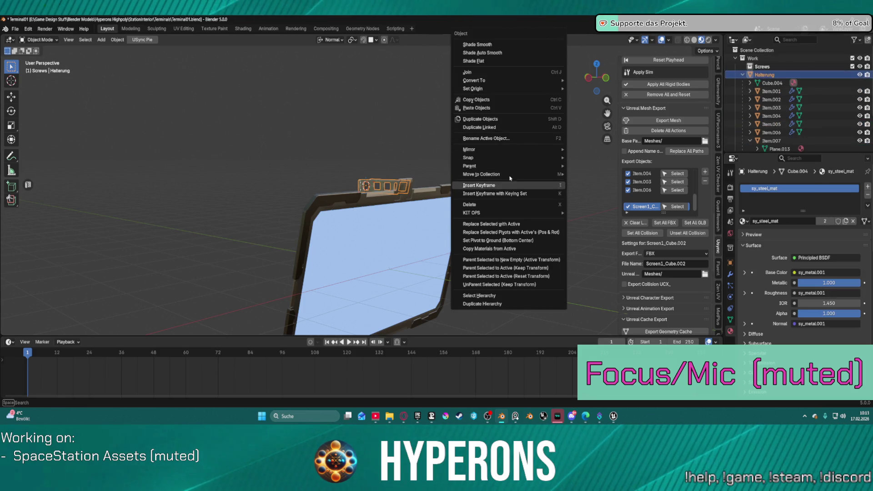
mouse_move(500, 166)
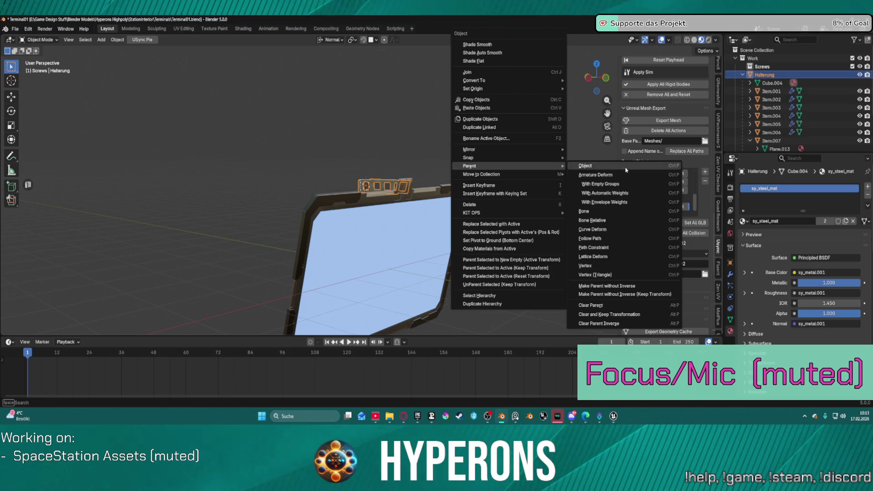
click(591, 165)
Give Item.010 and Item.007 the MI_TS_Details_1_Items material.
scroll(779, 119, down, 3)
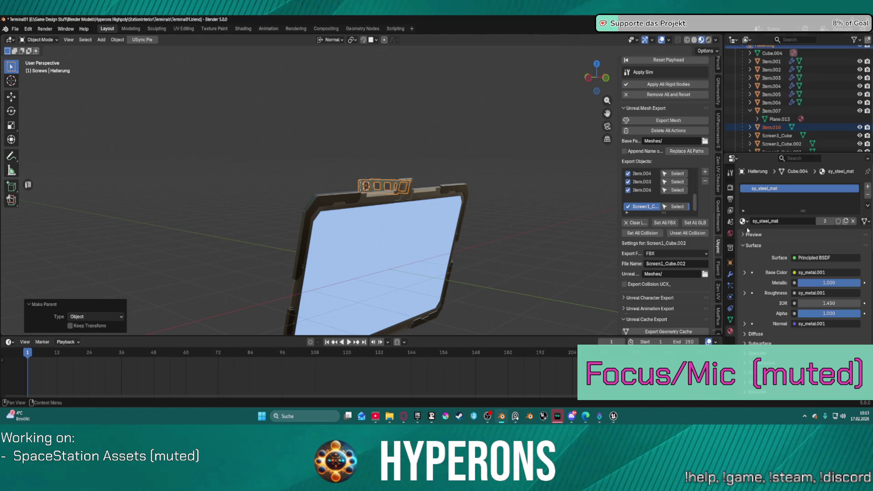
click(772, 127)
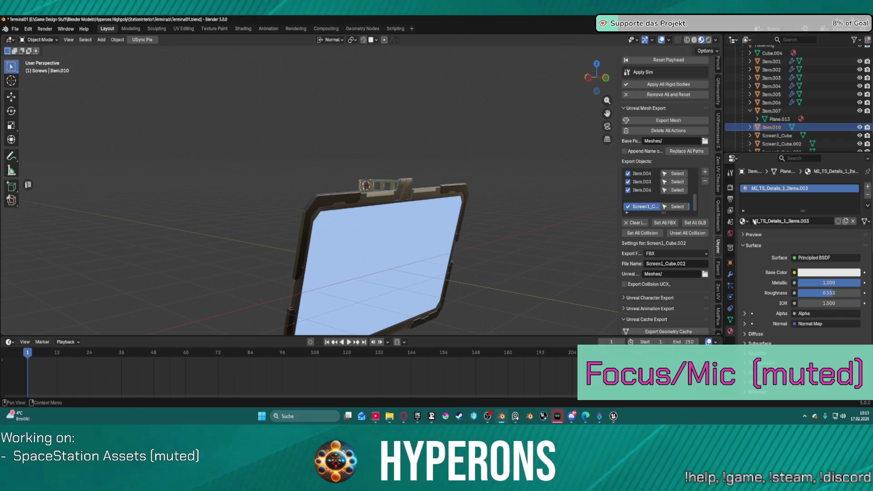
click(744, 221)
click(773, 232)
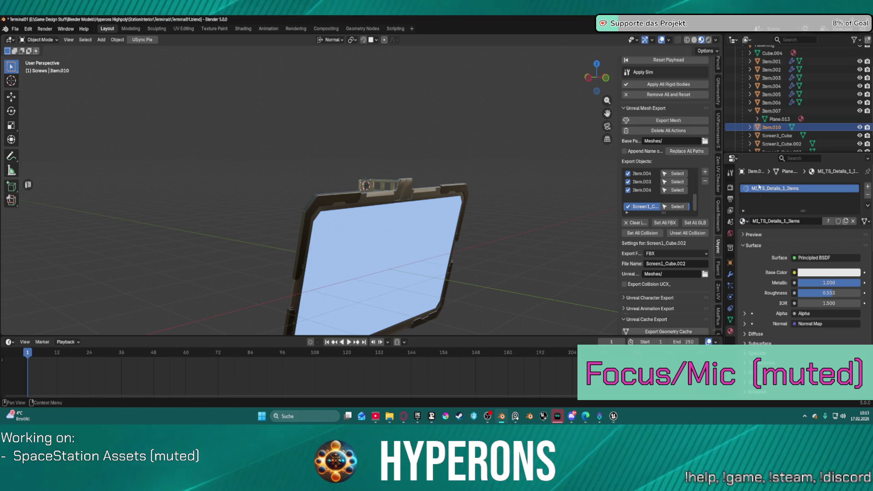
click(769, 112)
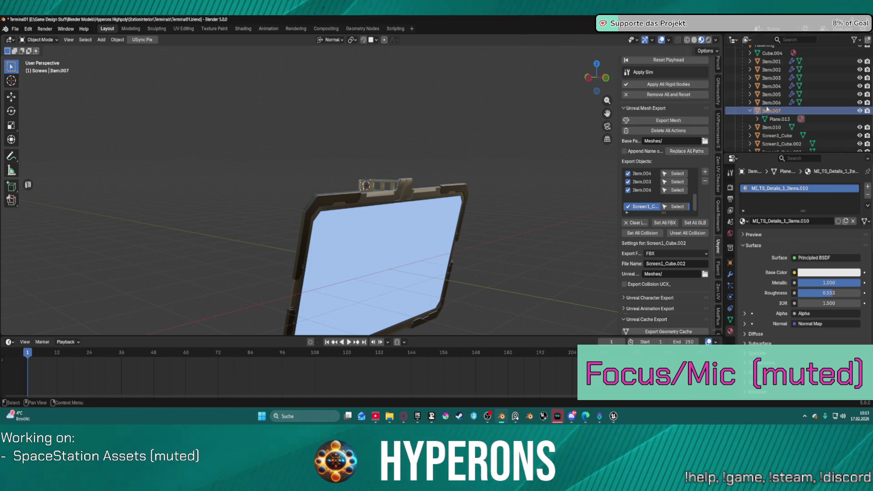
click(745, 222)
click(757, 234)
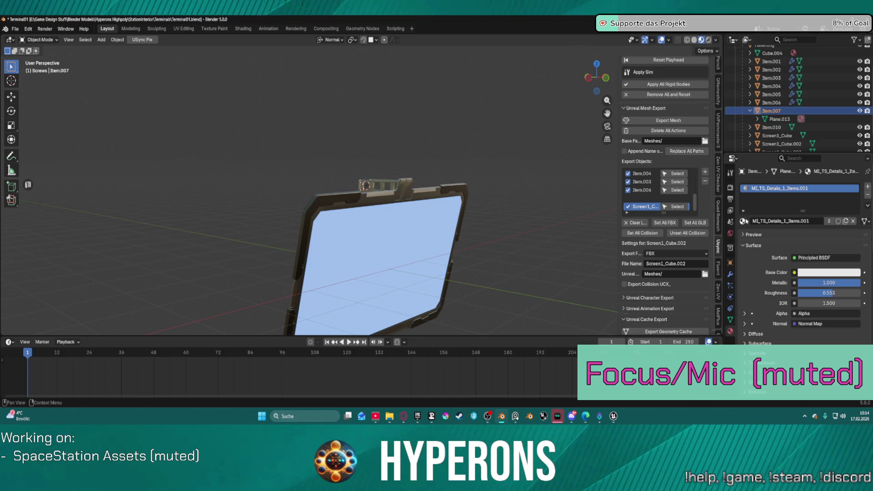
click(745, 221)
click(764, 229)
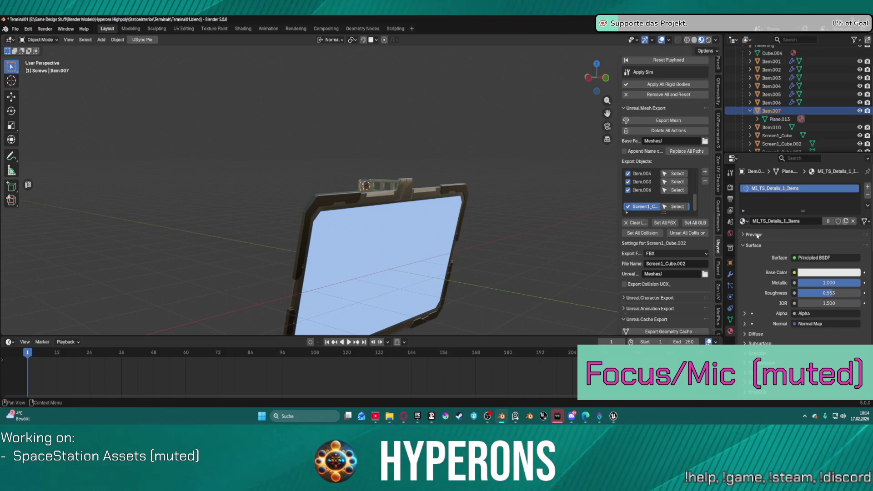
Check the materials on Item.006 through Item.001 and Screen1_Cube.003.
click(769, 102)
click(768, 94)
click(769, 86)
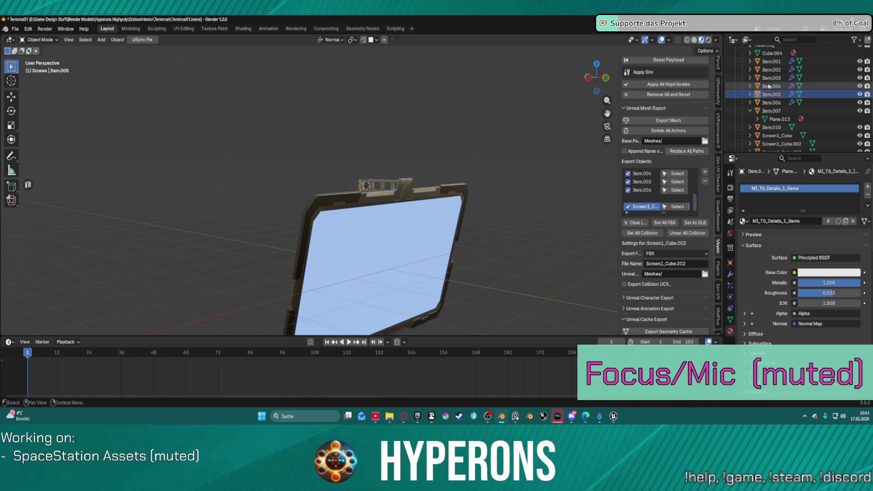
click(770, 77)
click(772, 69)
click(771, 61)
scroll(772, 91, down, 2)
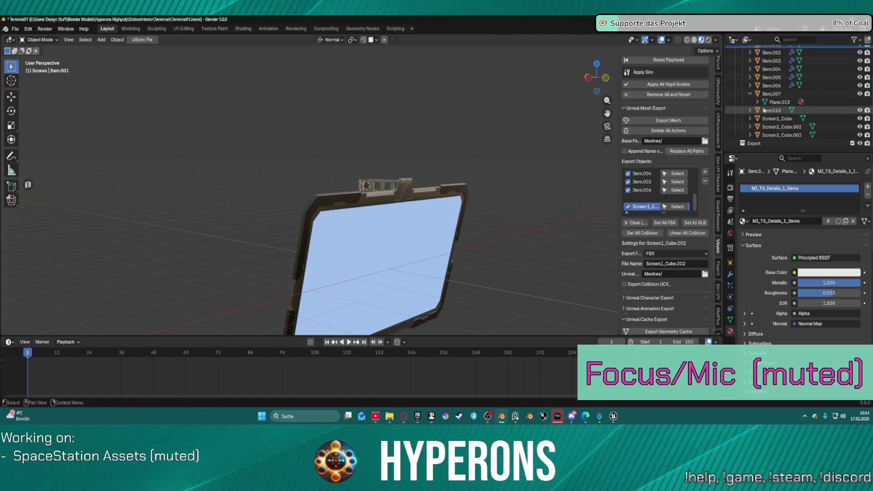
click(774, 134)
scroll(772, 82, up, 5)
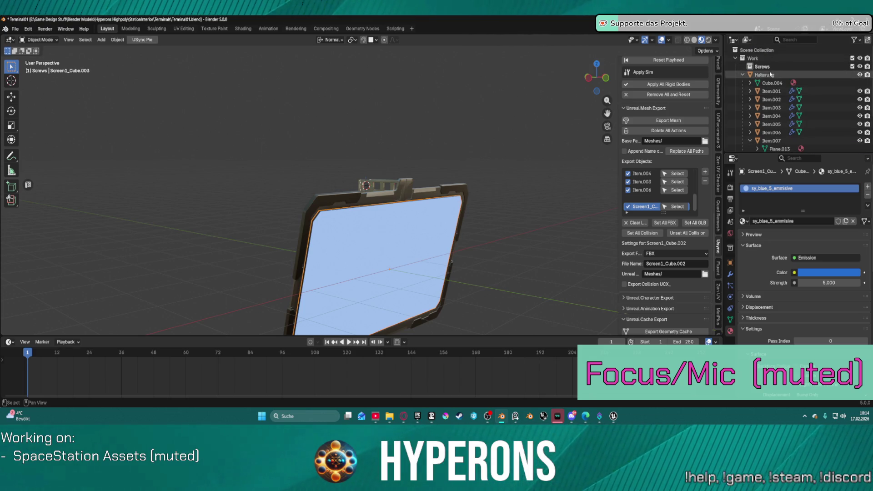
Select Halterung with all its items and join them into one mesh.
click(768, 74)
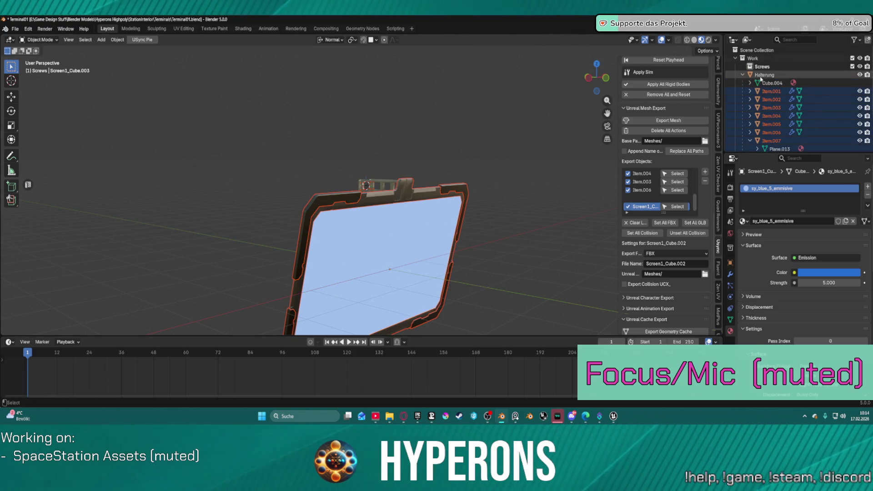
right_click(346, 159)
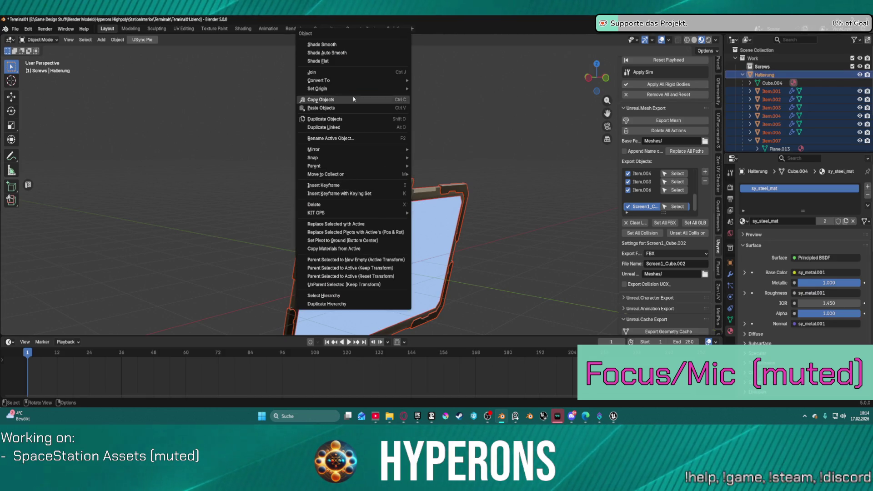
click(350, 72)
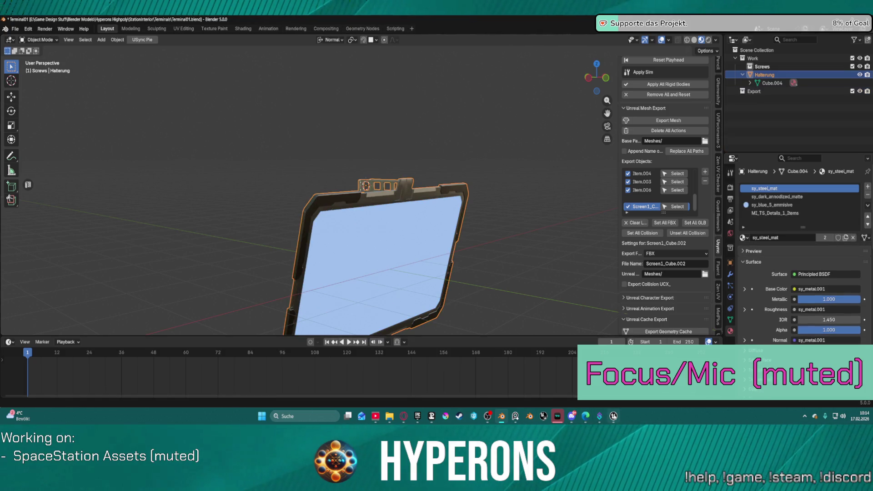
key(alt+Tab)
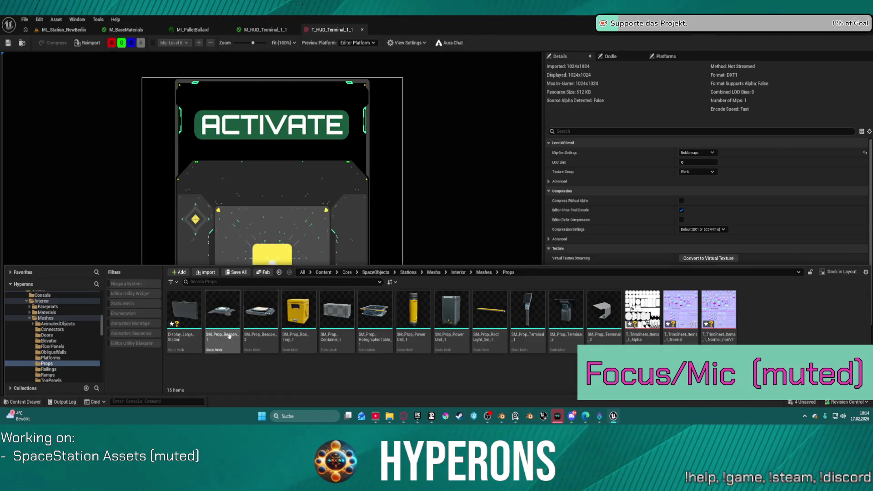
Delete the outdated Display_Large_Station static mesh from the Content Browser, confirming the prompt.
click(184, 346)
key(Delete)
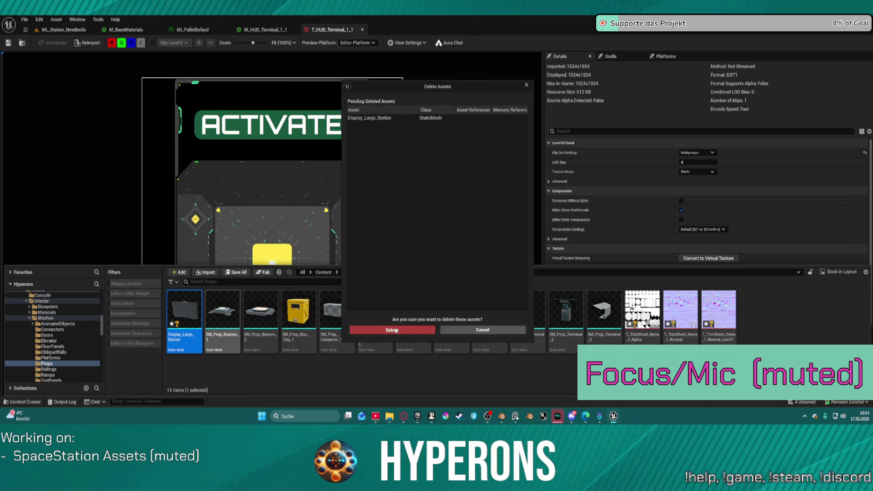
click(362, 329)
click(500, 419)
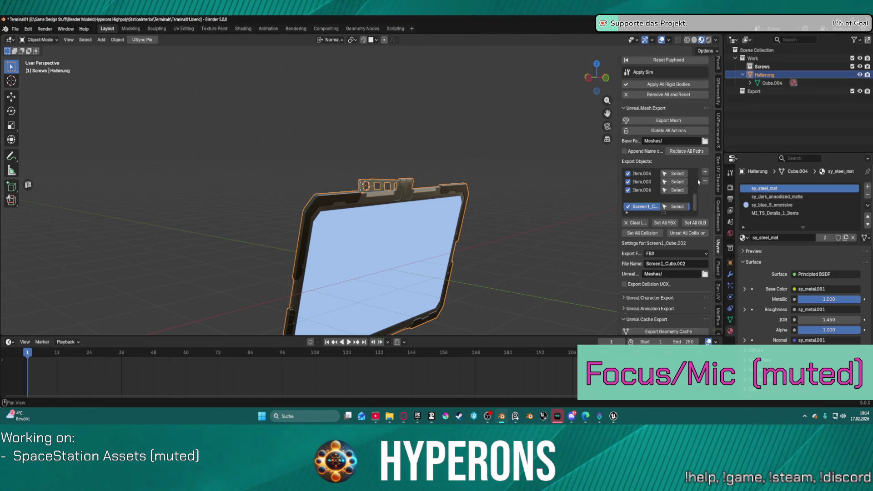
Remove every export entry except Halterung and export it as Display_Large_Station.
click(705, 182)
click(706, 183)
click(705, 184)
click(706, 183)
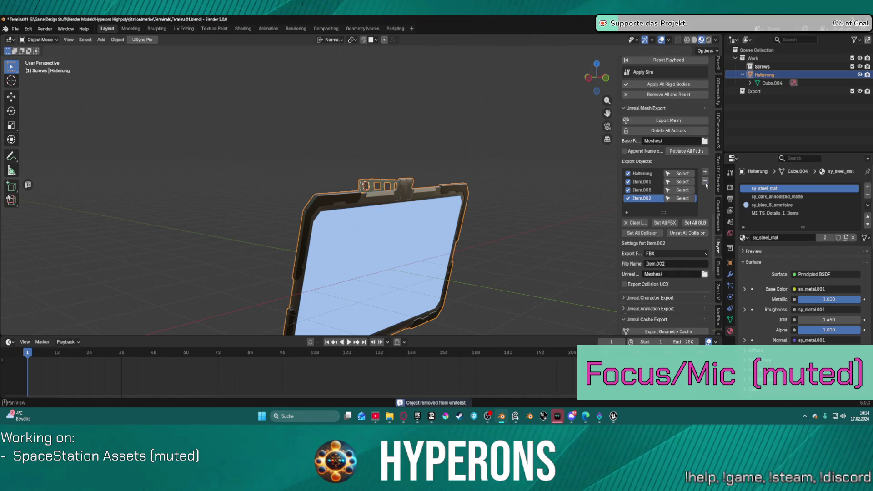
click(706, 183)
click(705, 184)
click(706, 183)
click(665, 121)
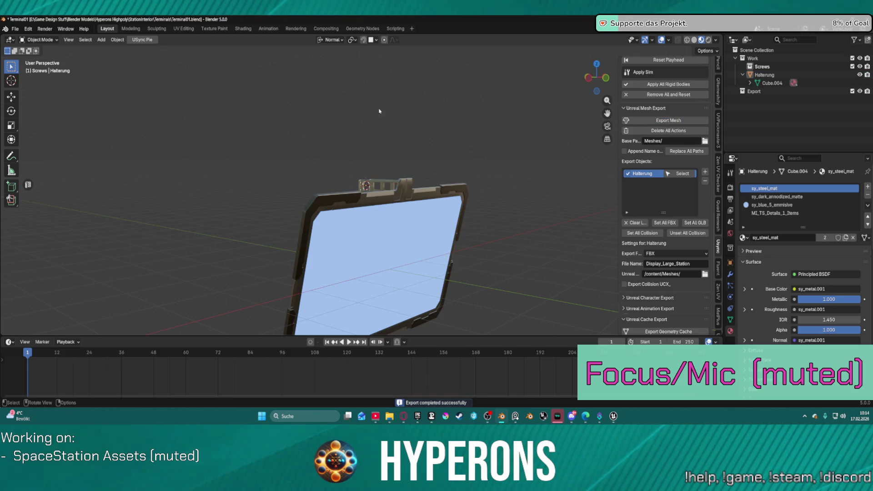
key(alt+Tab)
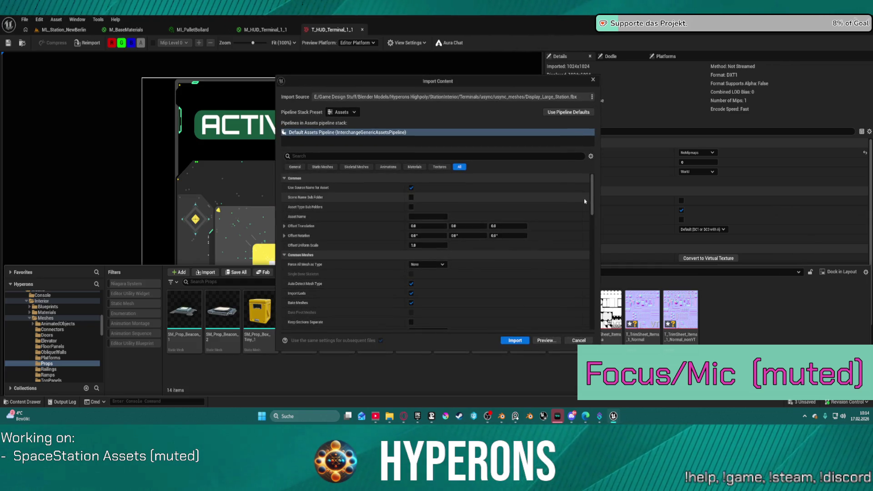
Turn off Import Textures in the Import Content dialog and import Display_Large_Station into Props.
scroll(423, 221, down, 10)
scroll(411, 208, up, 1)
click(412, 206)
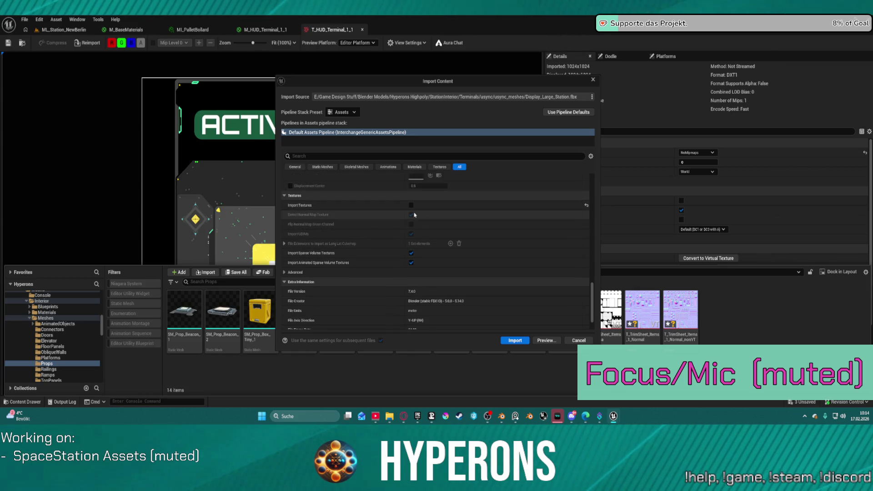
scroll(437, 222, up, 4)
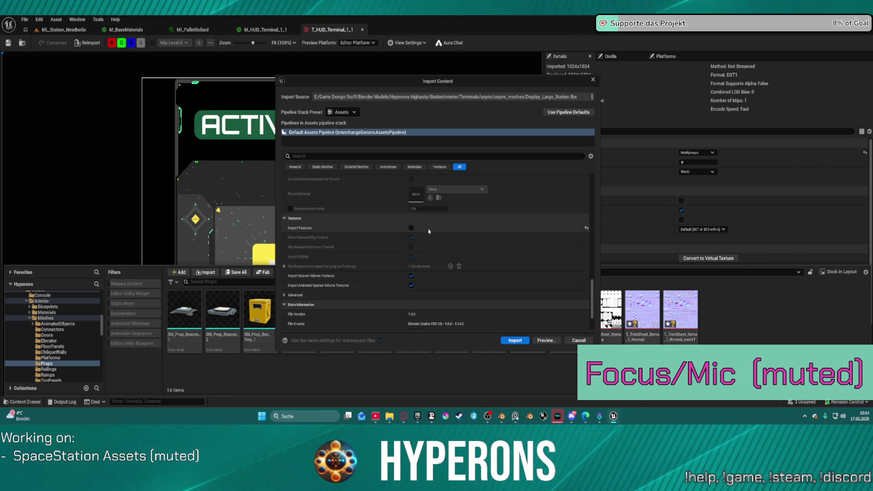
scroll(431, 224, up, 4)
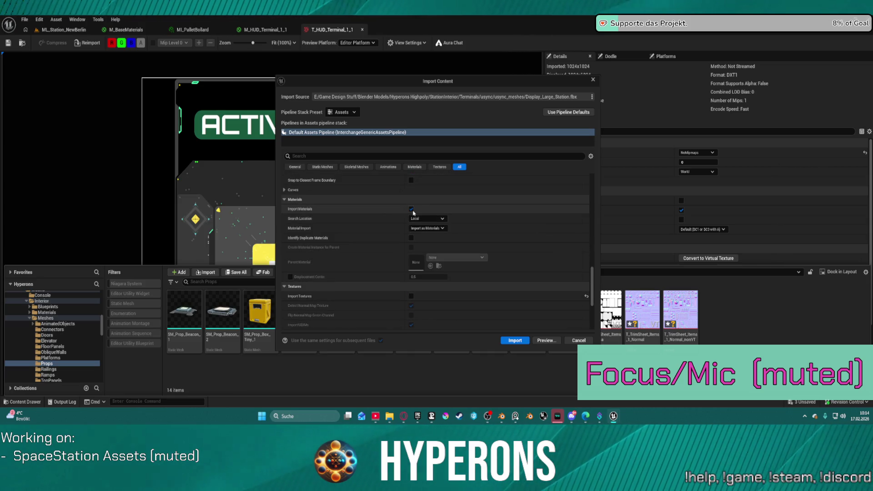
click(514, 341)
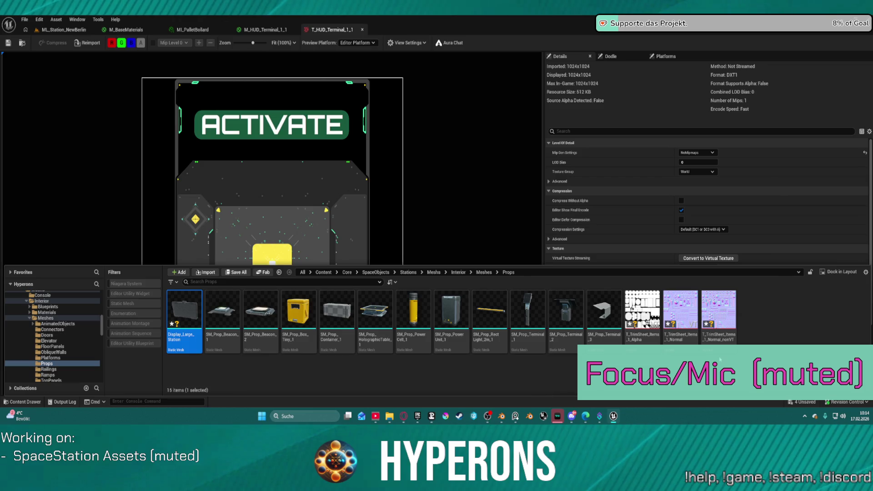
Delete the three T_TrimSheet_Items_1 textures (Alpha and two normal maps) from Props.
mouse_move(643, 318)
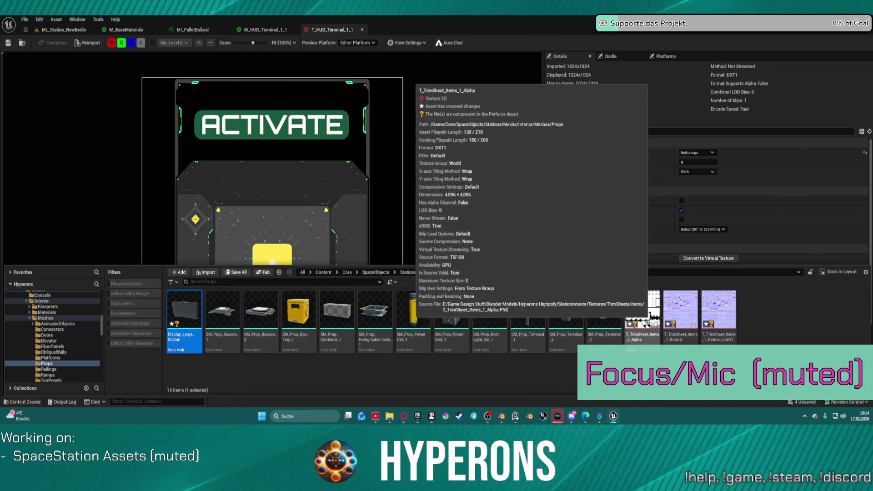
click(642, 314)
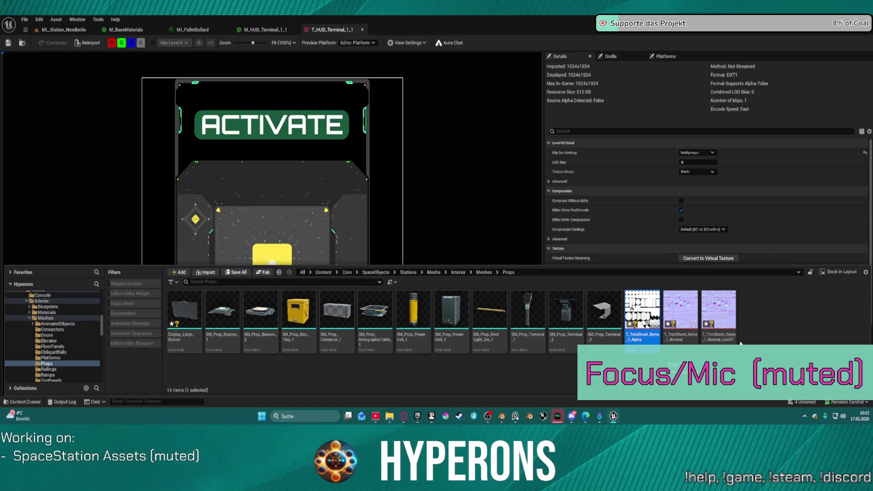
shift+click(717, 318)
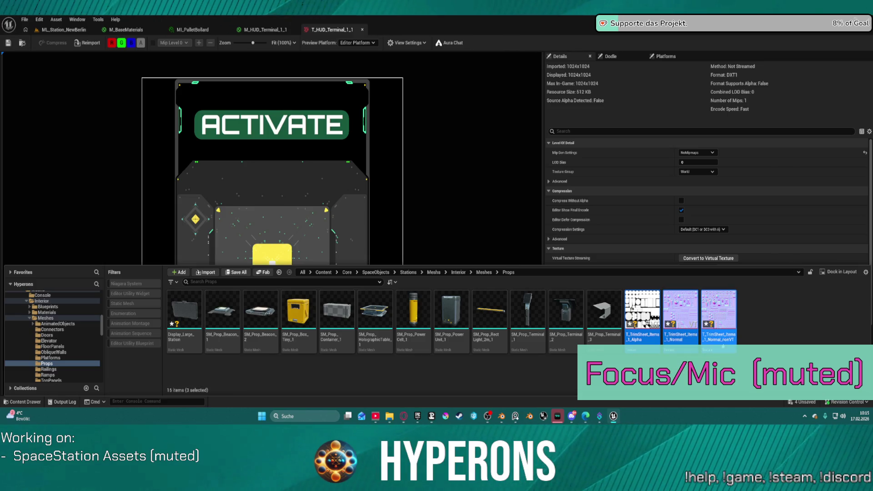
key(Delete)
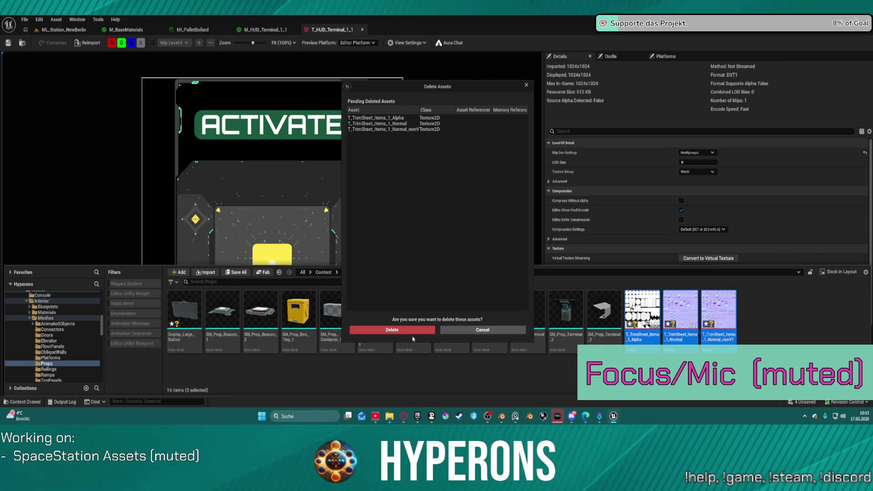
click(391, 329)
Inspect Display_Large_Station in the Static Mesh editor, then return to the ML_Station_NewBerlin level.
click(190, 313)
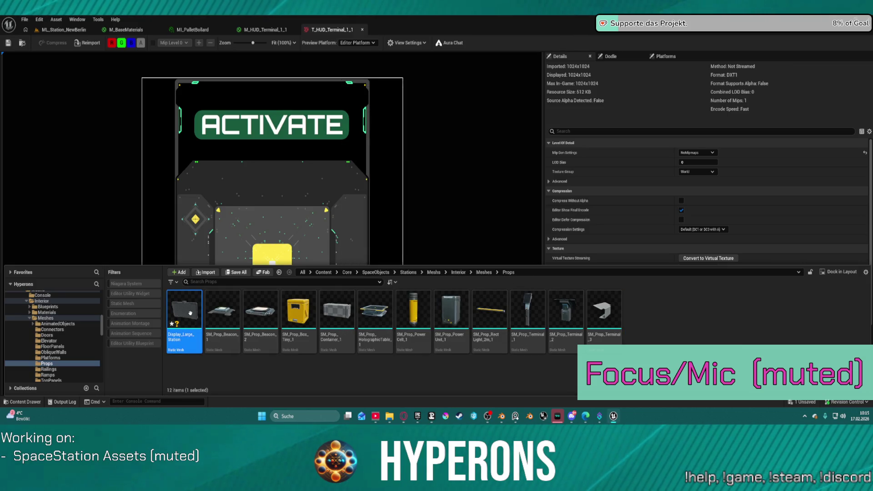
double_click(193, 317)
scroll(393, 175, down, 5)
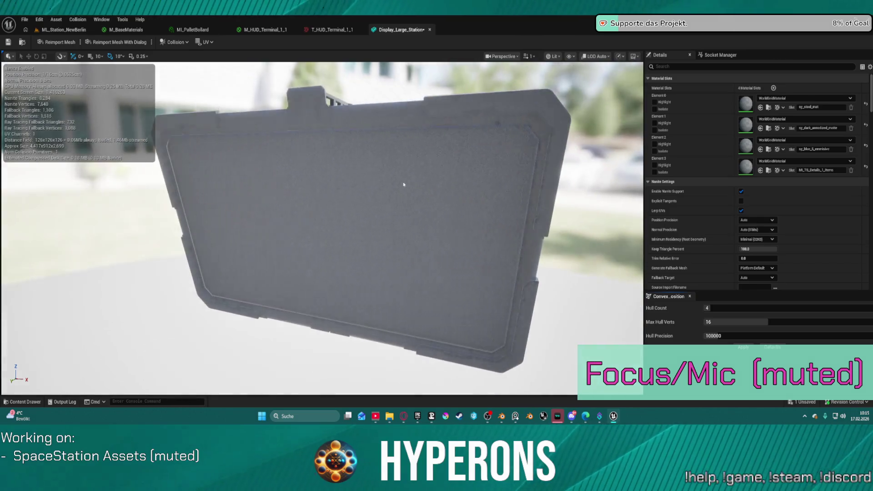
mouse_move(401, 185)
mouse_down()
mouse_move(450, 146)
mouse_move(486, 142)
mouse_move(362, 205)
mouse_up()
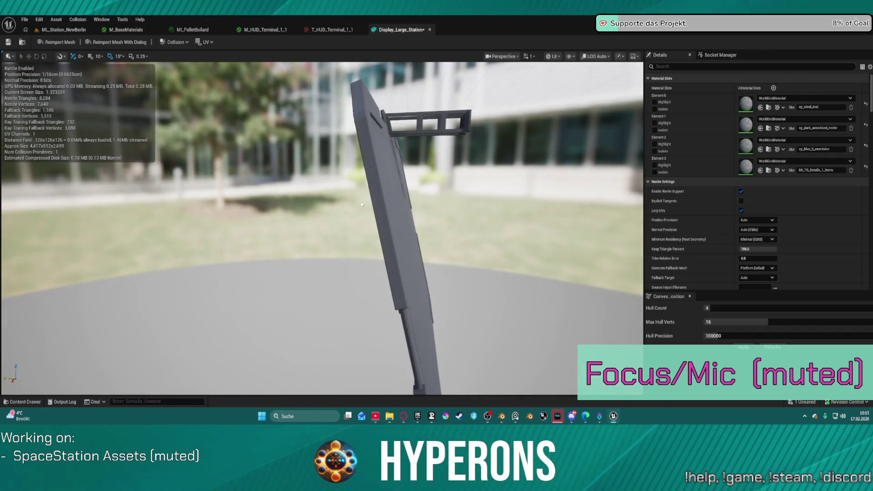
middle_click(405, 30)
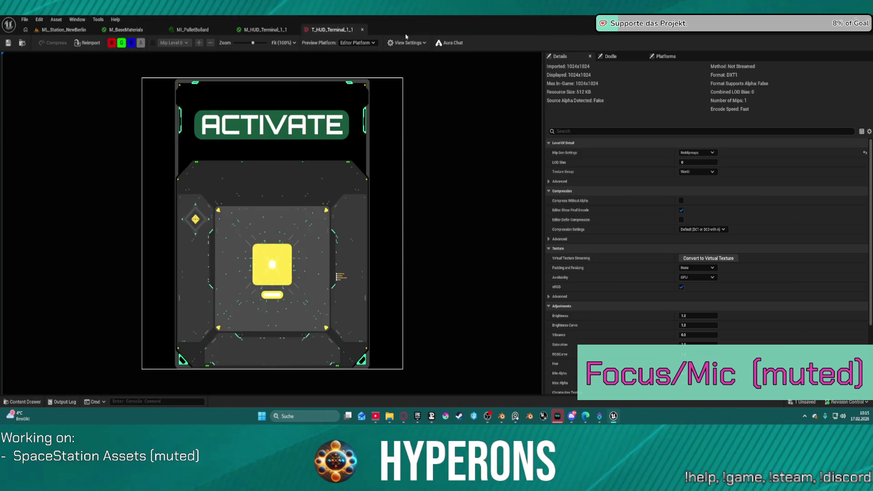
key(ctrl+Tab)
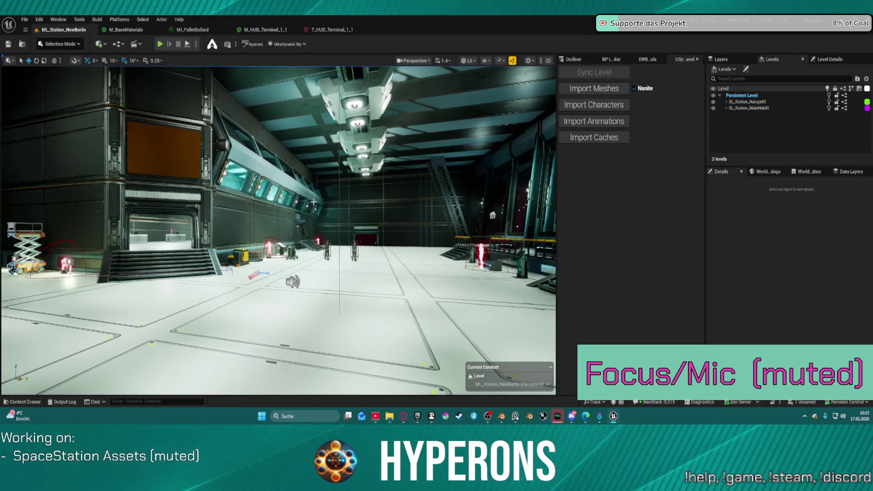
Drag Display_Large_Station from the Content Drawer onto the hangar wall, deselect it, and return to Blender.
click(426, 284)
key(ctrl+space)
drag(184, 261, 203, 135)
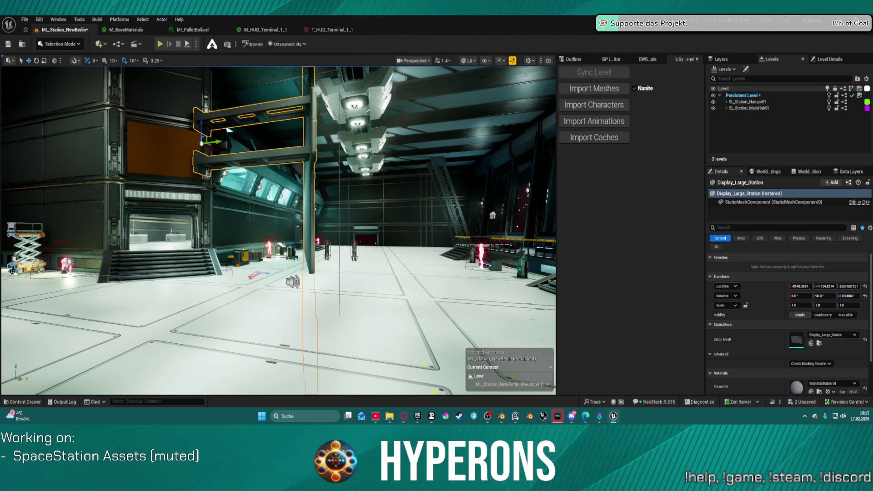
drag(420, 157, 454, 156)
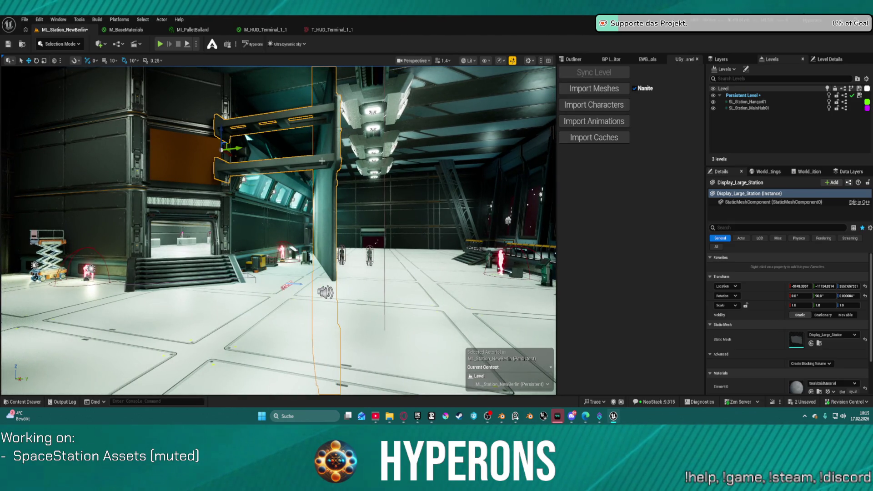
key(Escape)
key(alt+Tab)
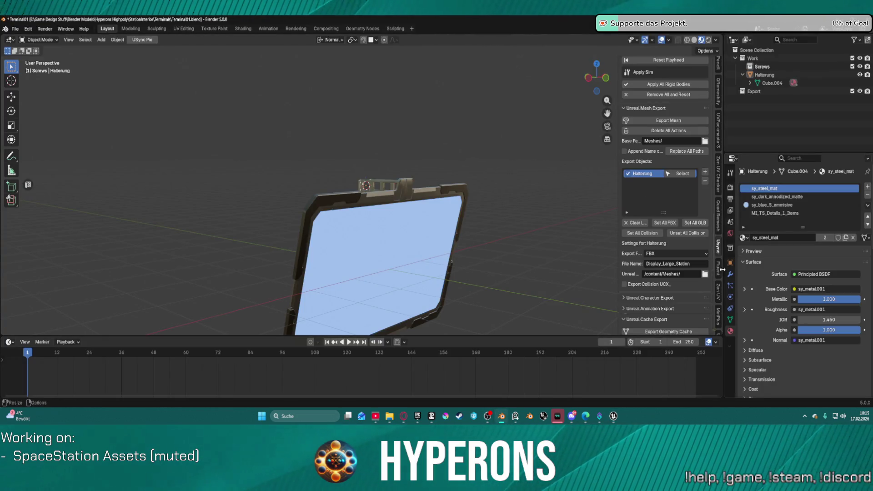
Show Halterung's Item transform values: scale 0.108, dimensions 4.76 × 0.983 × 2.91 m.
scroll(717, 325, up, 5)
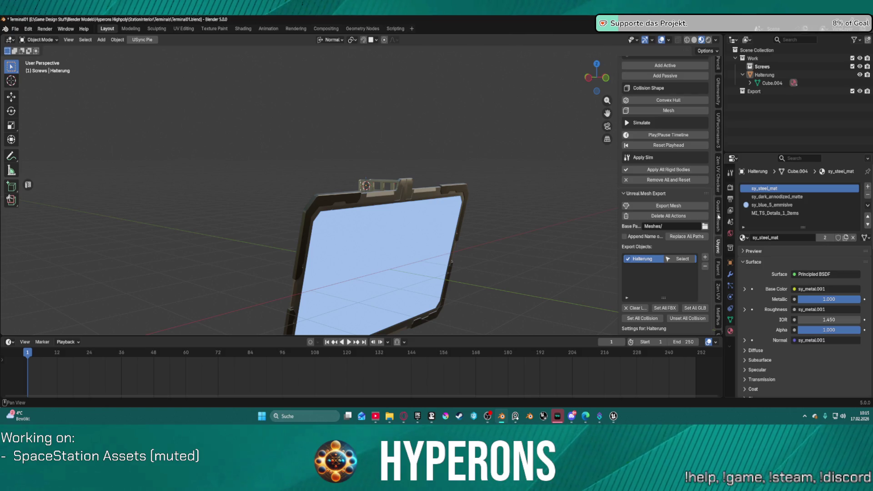
scroll(664, 256, down, 8)
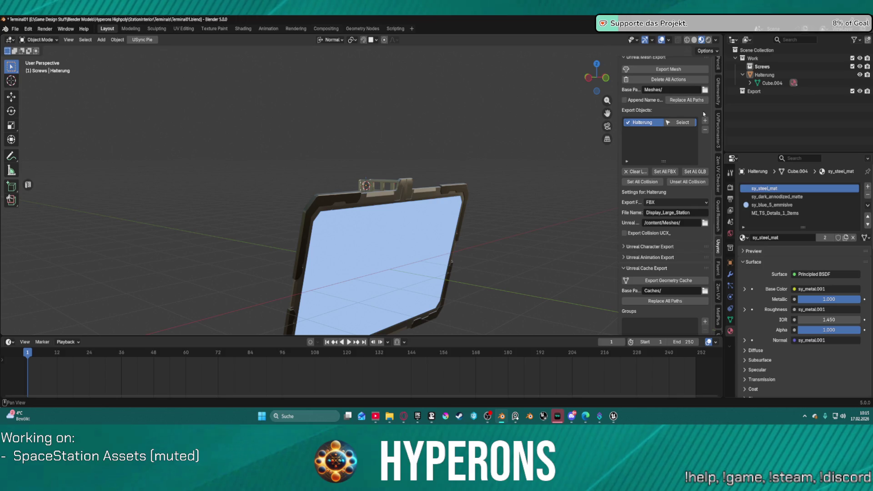
scroll(698, 249, down, 8)
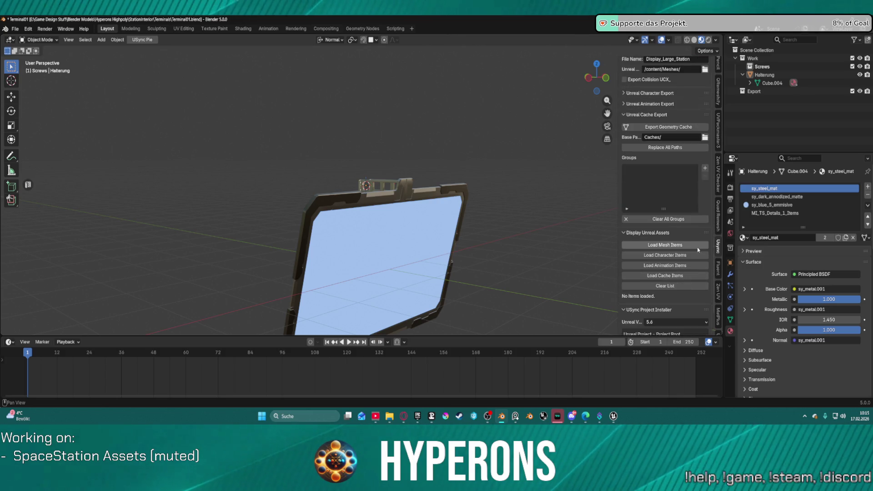
scroll(695, 251, down, 4)
scroll(694, 237, up, 20)
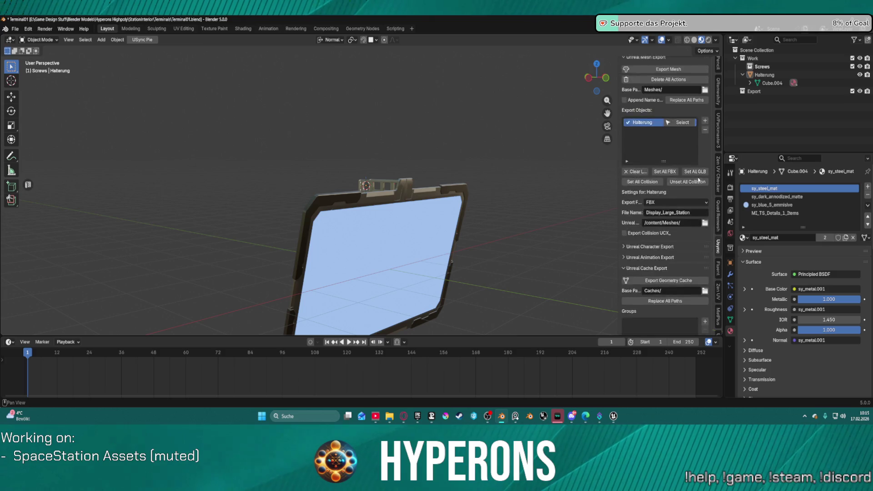
scroll(715, 231, up, 5)
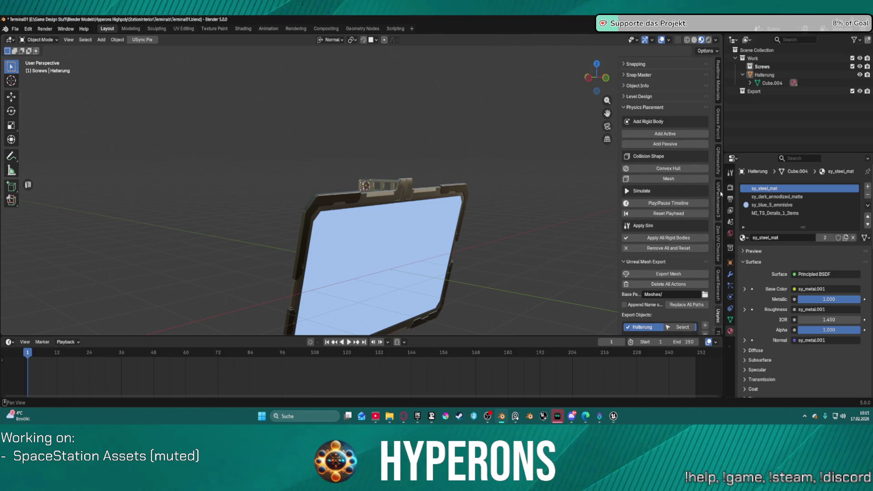
scroll(718, 66, up, 5)
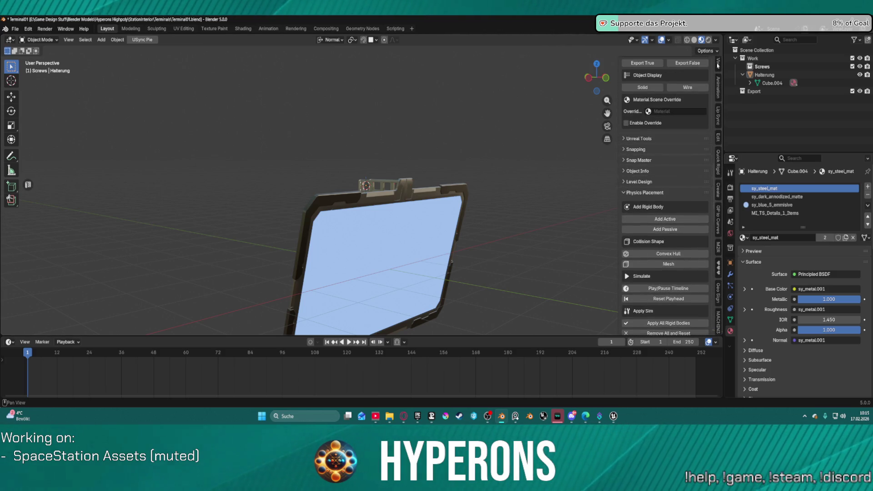
click(719, 68)
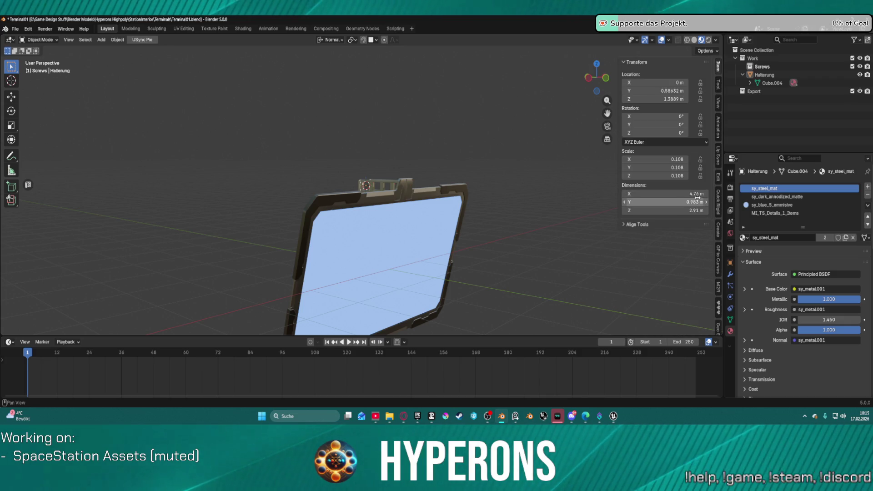
middle_drag(604, 189, 662, 164)
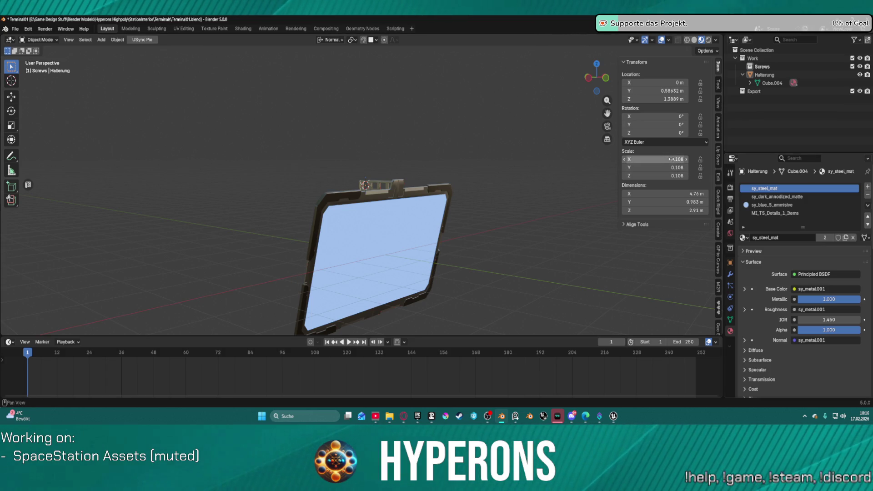
click(676, 159)
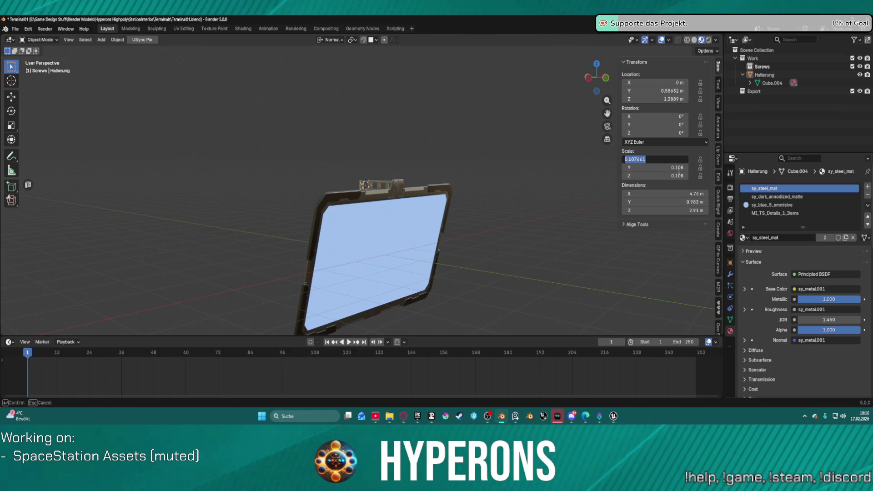
key(Escape)
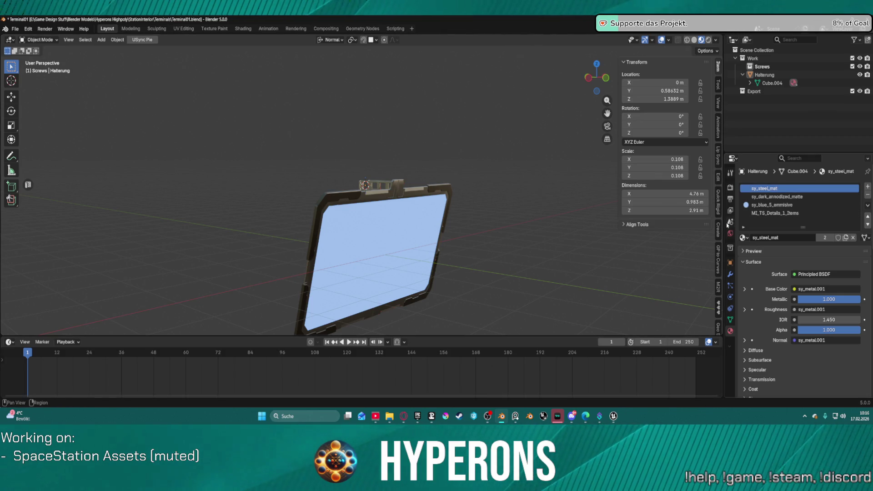
Rename the blue emissive material sy_blue_5_emmisive to Display.
click(766, 205)
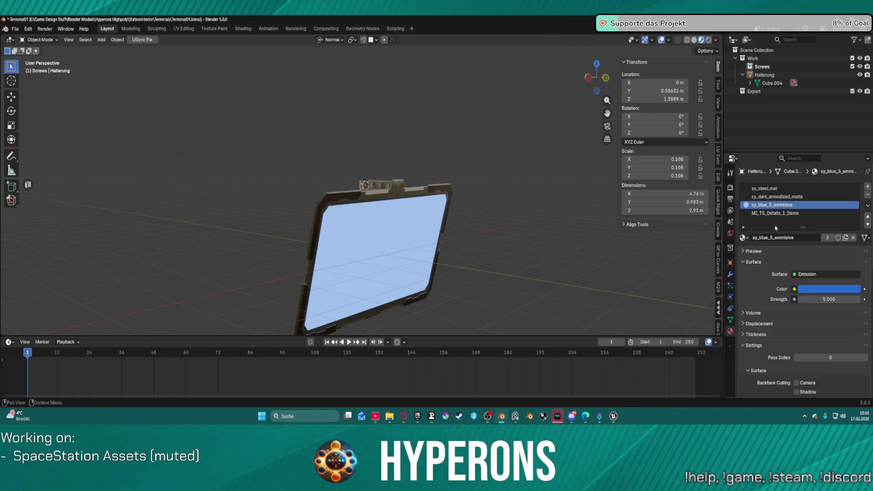
click(799, 237)
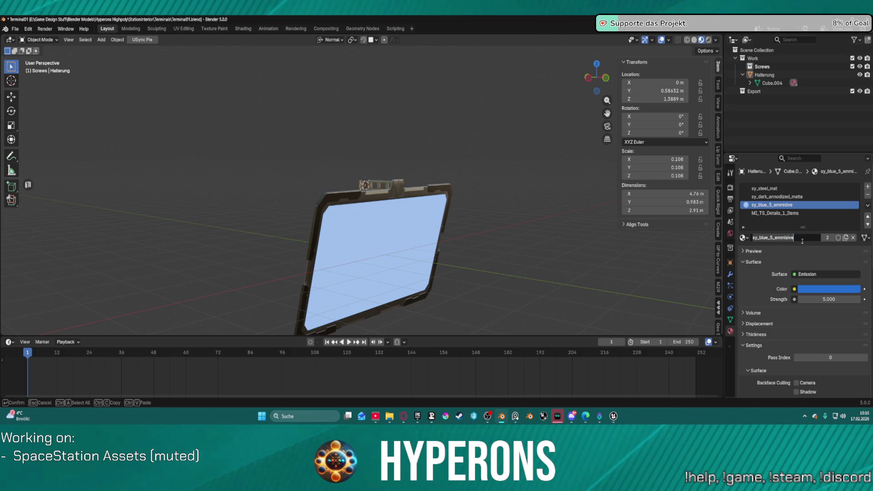
text(Dsc)
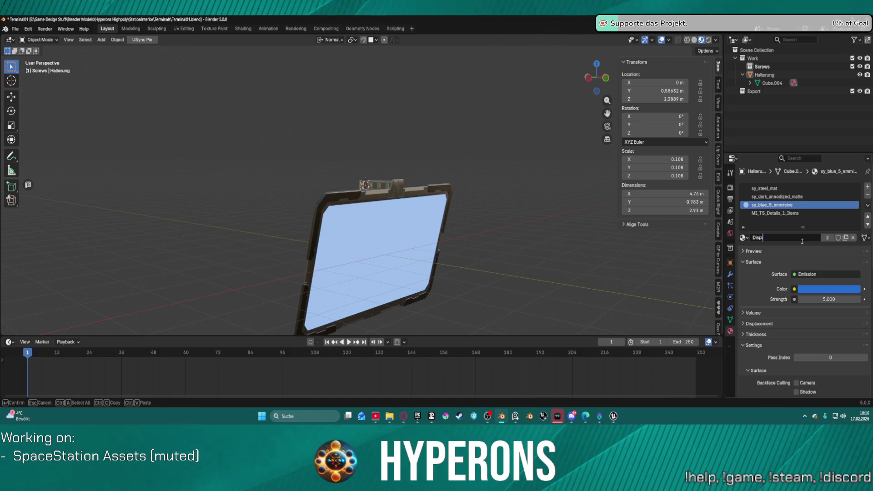
key(Return)
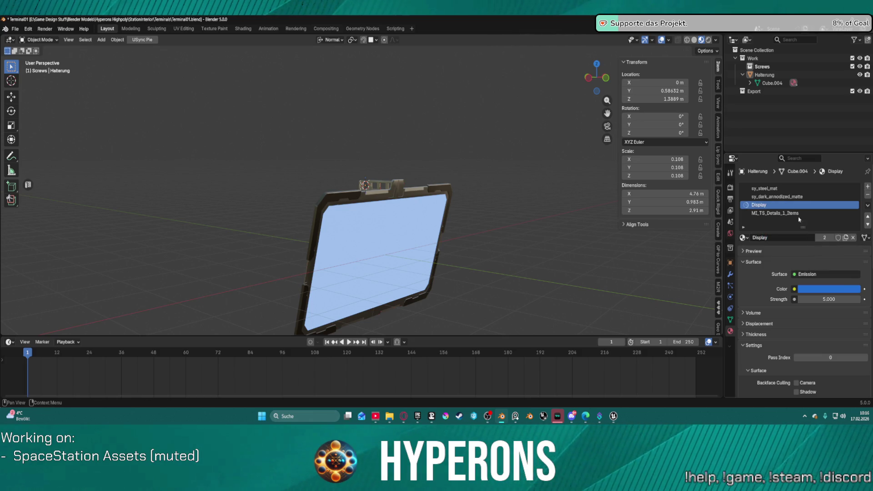
Make the dark anodized matte material active and leave the Halterung object's name unchanged.
click(786, 197)
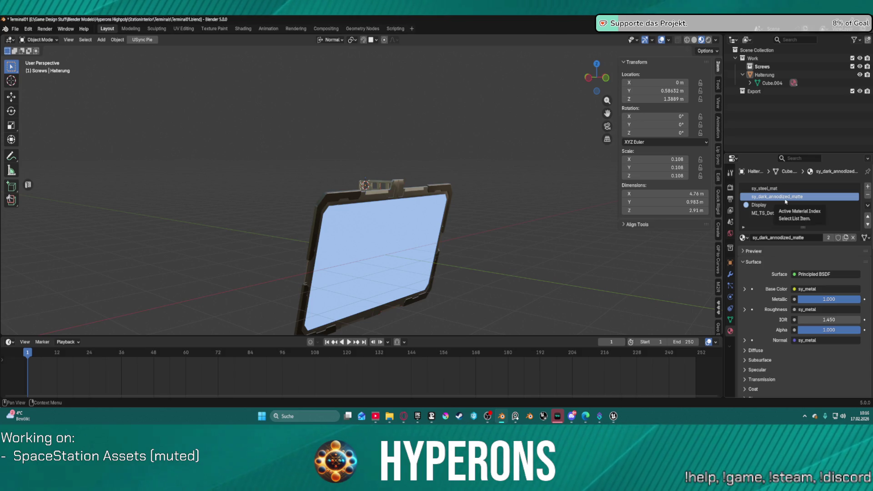
key(F2)
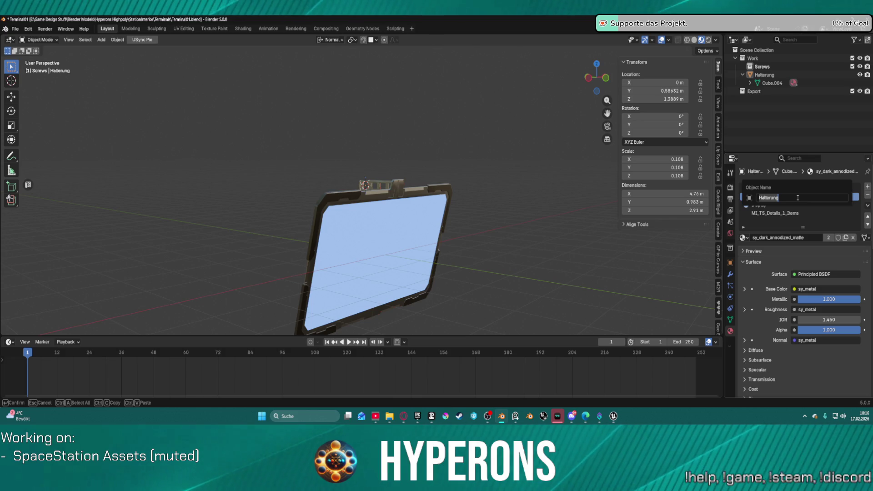
key(Escape)
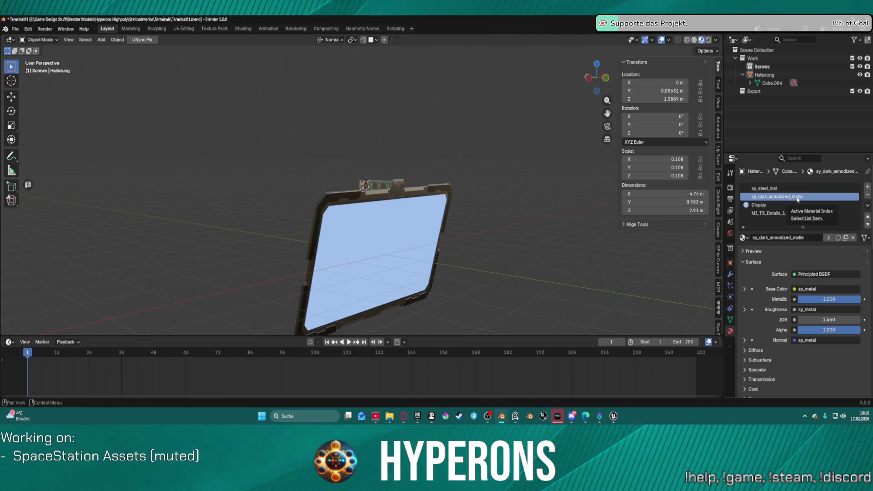
mouse_move(459, 248)
middle_down()
mouse_move(498, 244)
mouse_move(545, 256)
mouse_move(465, 244)
mouse_move(473, 236)
mouse_move(455, 241)
middle_up()
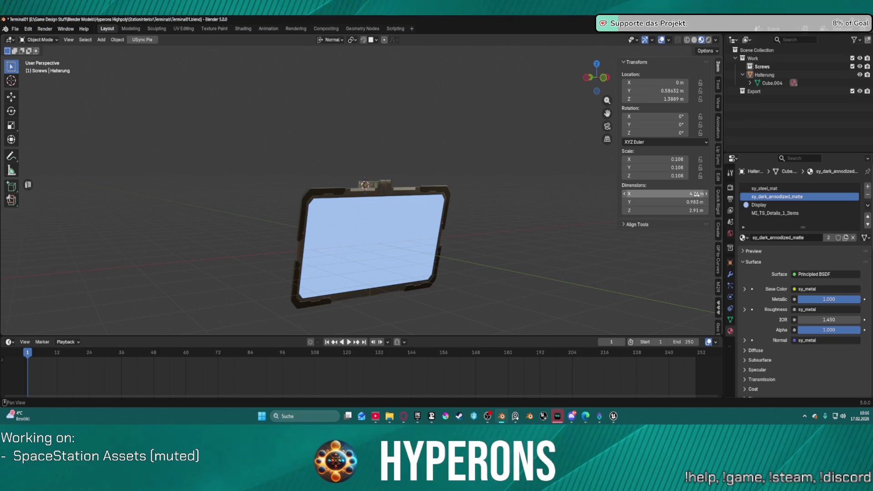
Set the monitor's X dimension to 4.75 m, undoing an accidental 475 m entry.
click(697, 195)
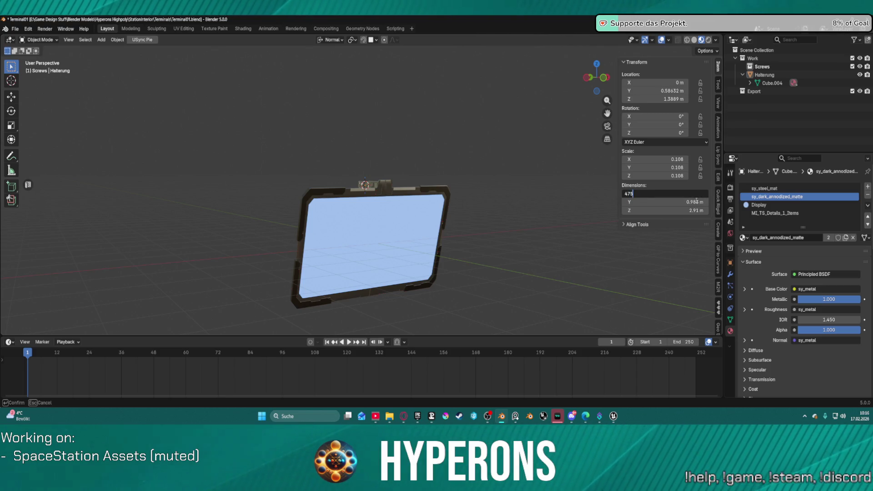
key(Return)
key(ctrl+z)
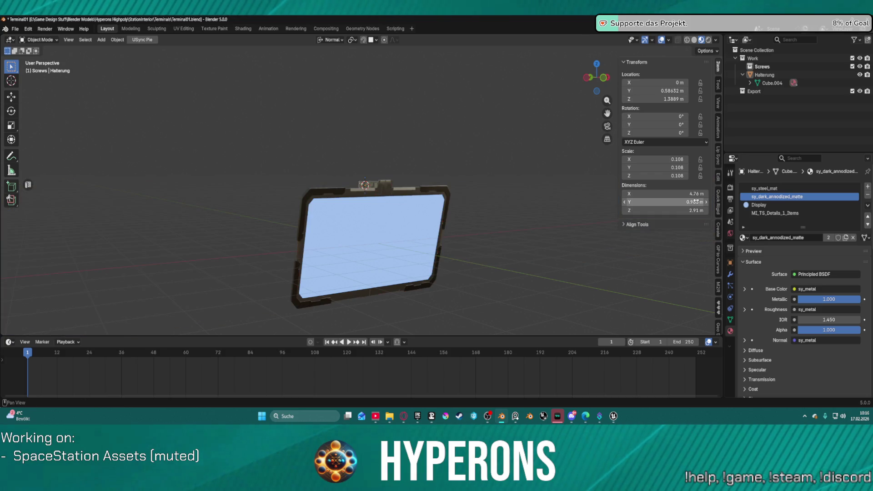
click(696, 201)
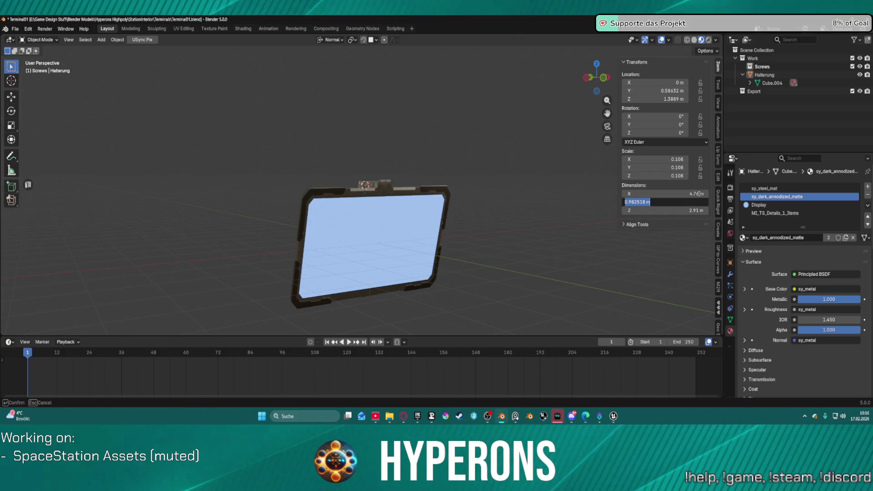
key(Return)
click(696, 191)
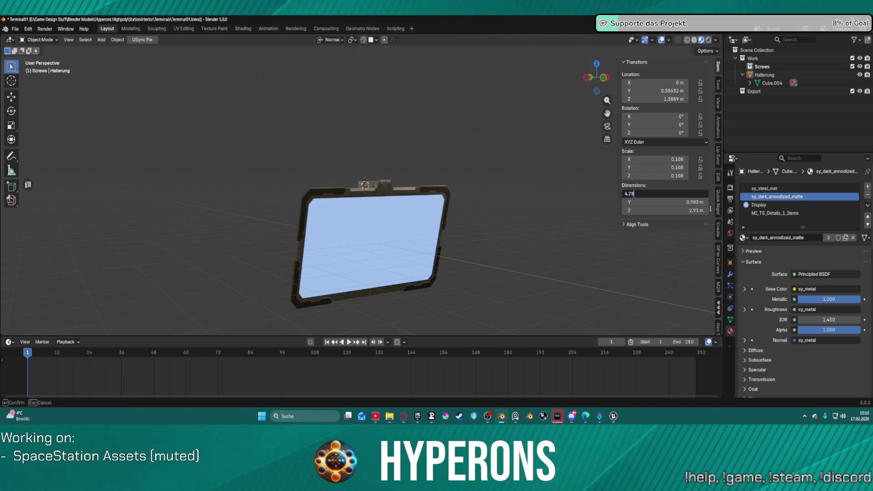
key(Return)
Set the terminal frame's Z dimension to 3 m.
click(690, 211)
text(3)
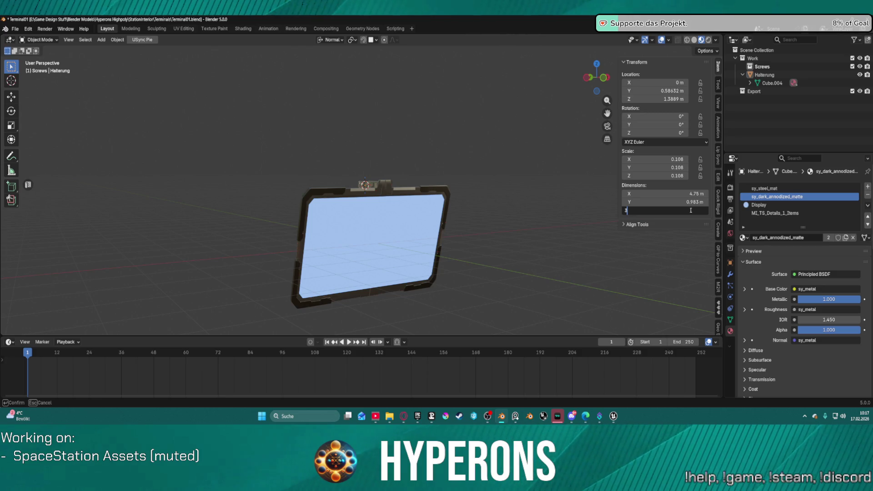
key(Return)
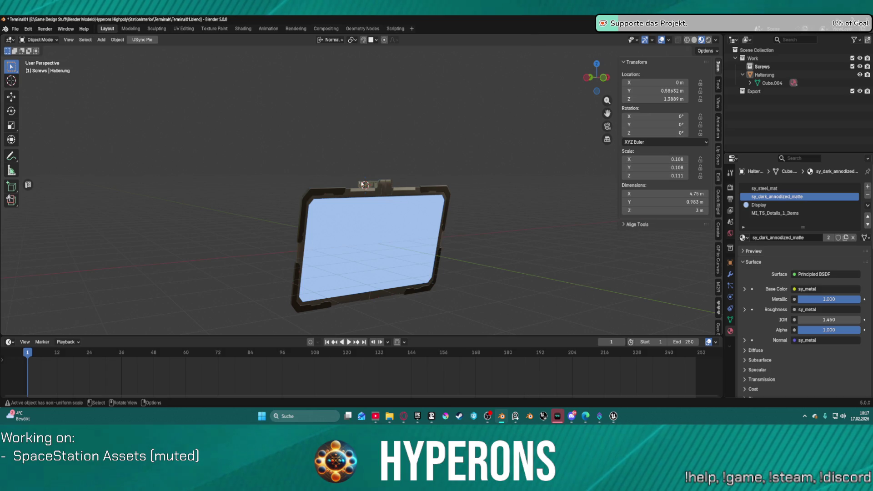
click(371, 177)
right_click(366, 181)
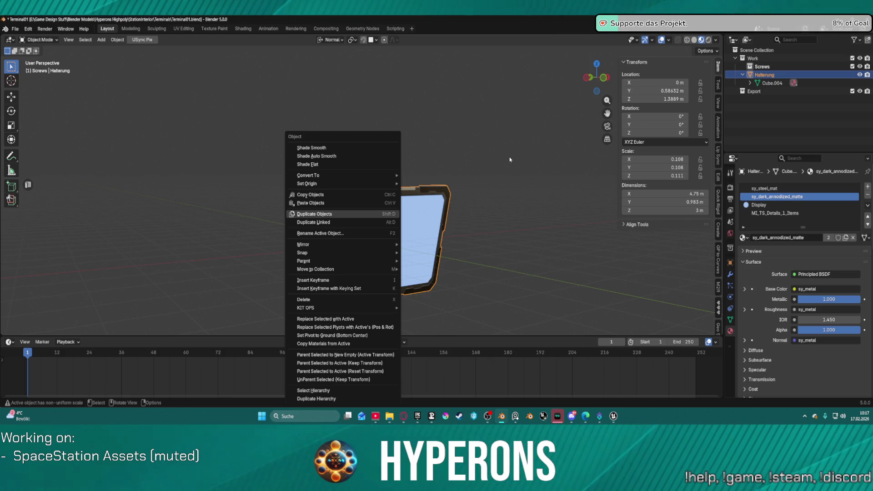
Apply all transforms to the Halterung frame so its scale becomes 1.000.
key(Escape)
key(ctrl+a)
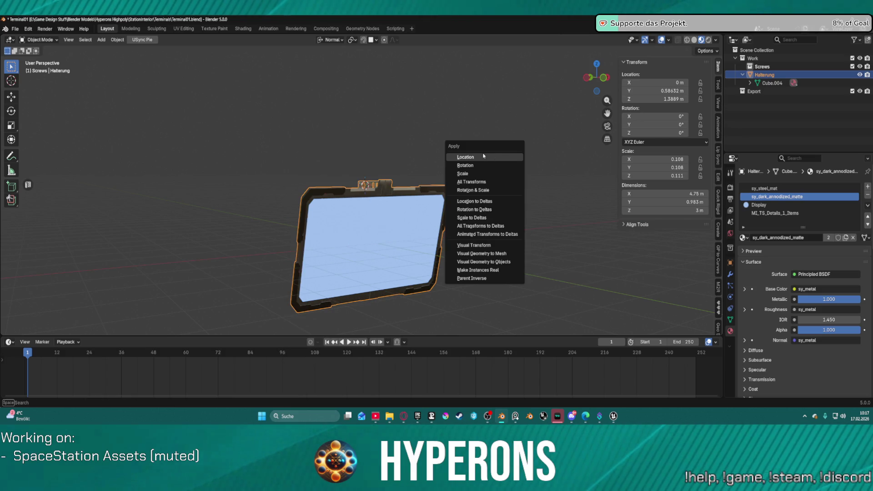
click(472, 182)
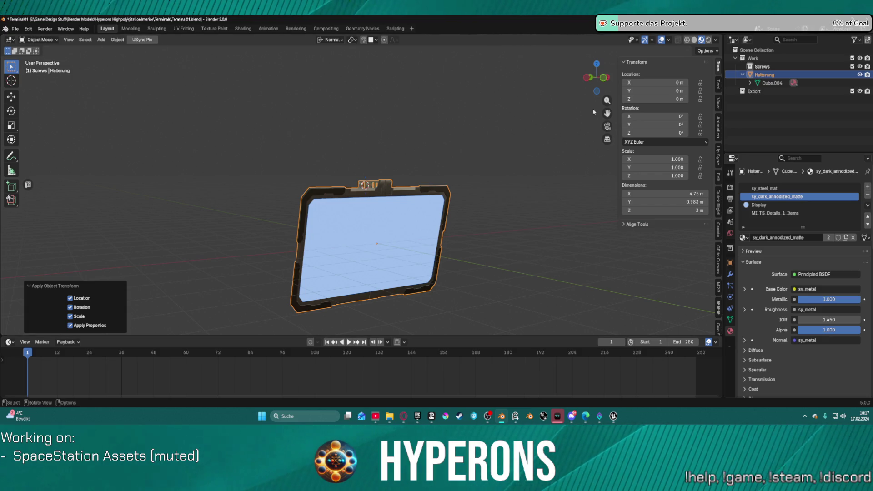
Export the frame mesh to Unreal with Export Mesh in the USync panel.
scroll(719, 321, down, 10)
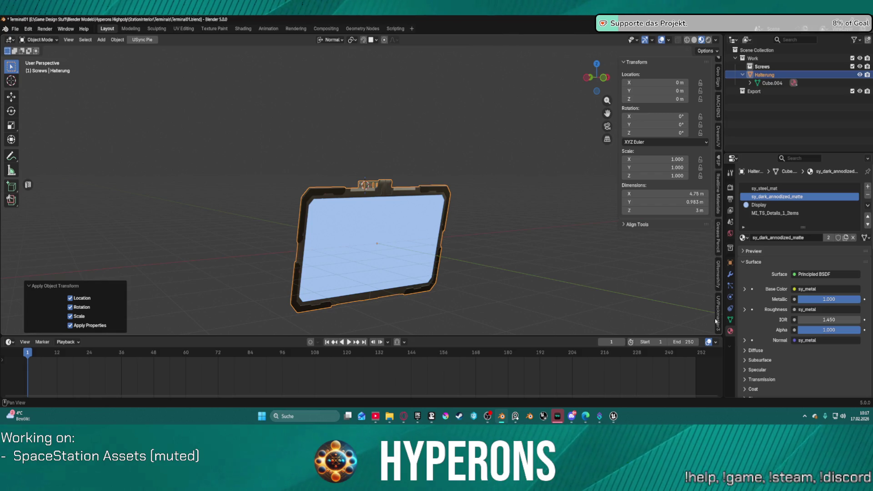
scroll(718, 300, down, 5)
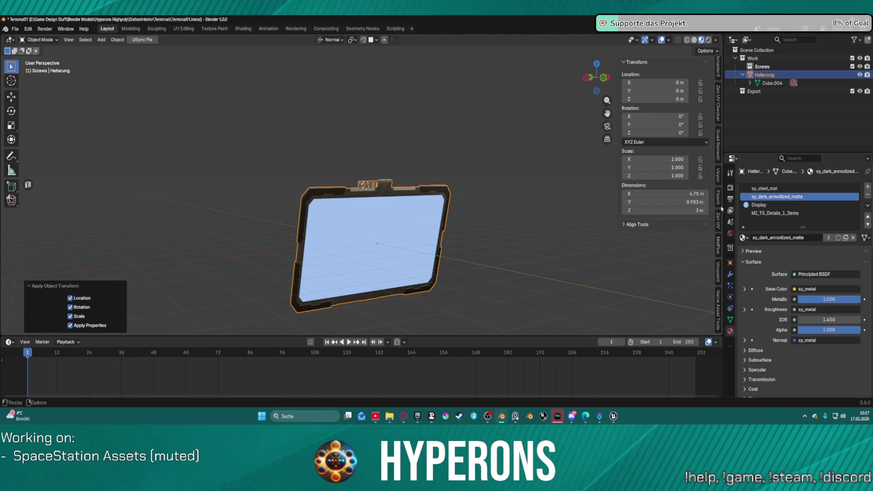
click(719, 180)
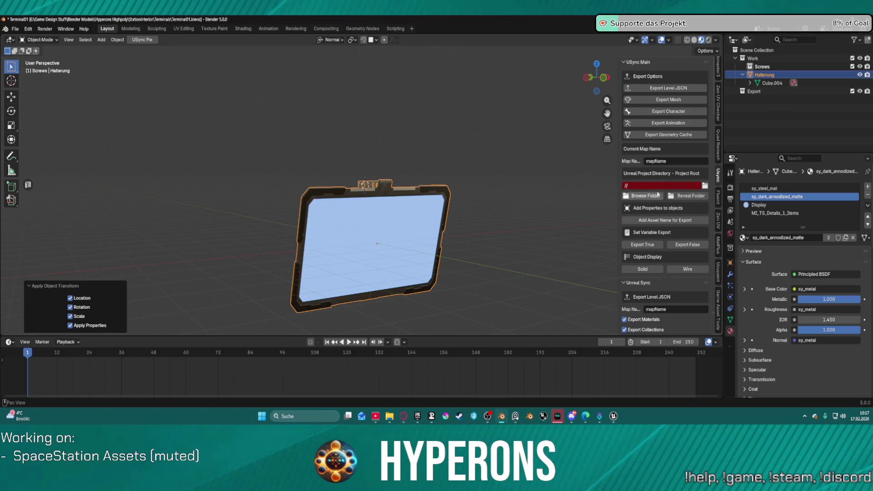
scroll(669, 260, down, 3)
scroll(669, 260, down, 15)
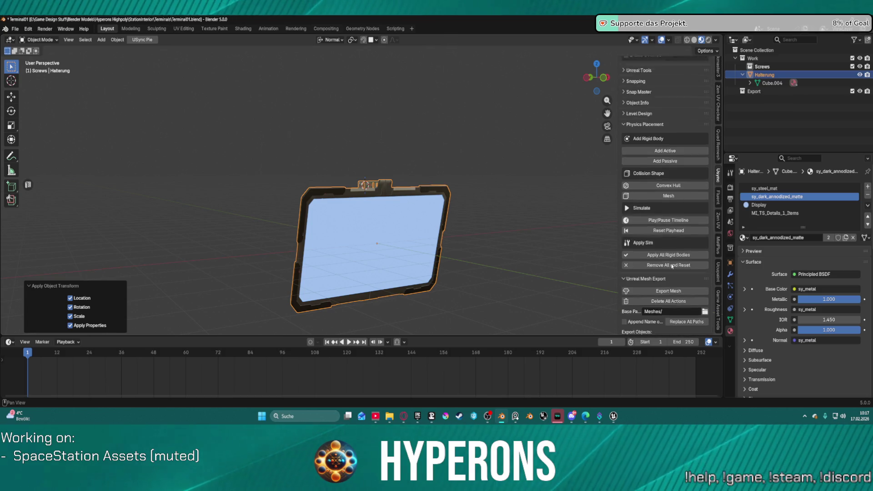
scroll(673, 248, down, 10)
click(668, 86)
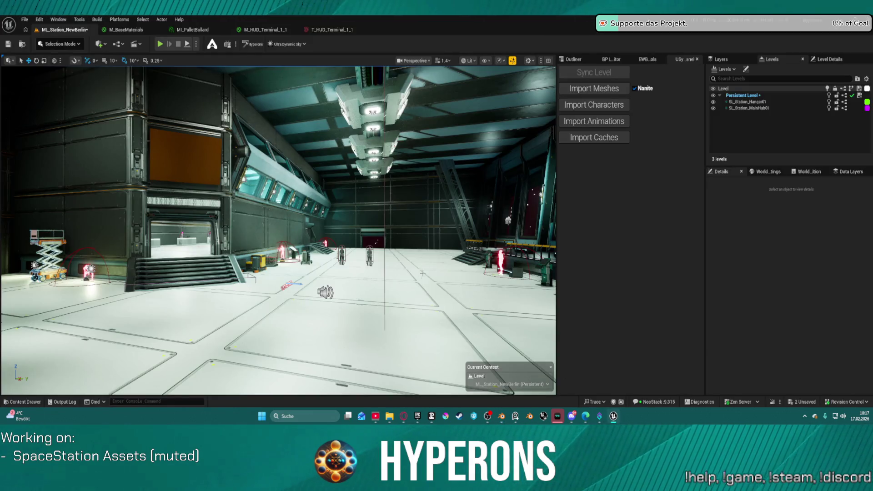
key(ctrl+space)
right_click(183, 265)
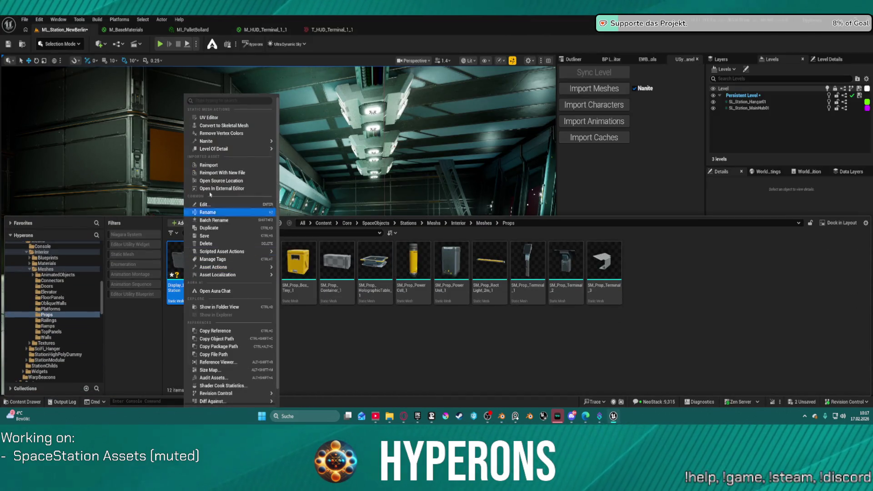
Reimport Display_Large_Station, drop it into the hangar, and delete the old orange Cube4 wall panel.
click(258, 190)
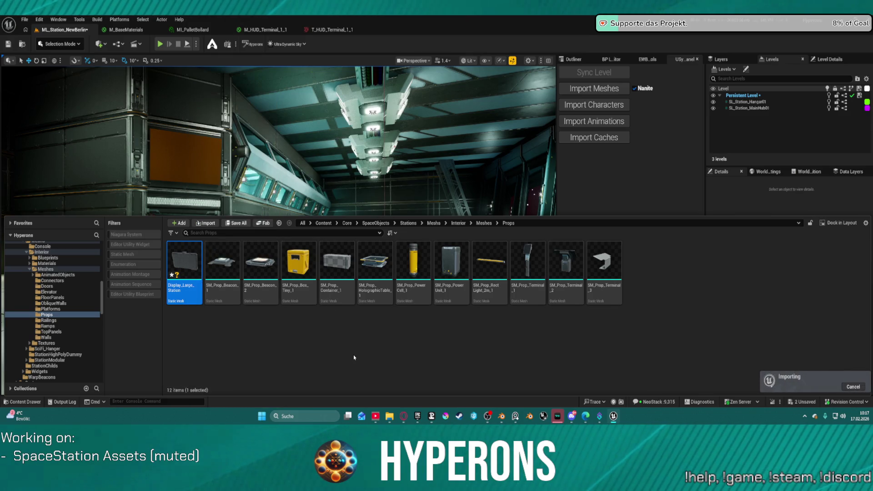
mouse_move(189, 264)
mouse_down()
mouse_move(254, 228)
mouse_move(214, 191)
mouse_move(196, 154)
mouse_up()
click(170, 146)
key(Delete)
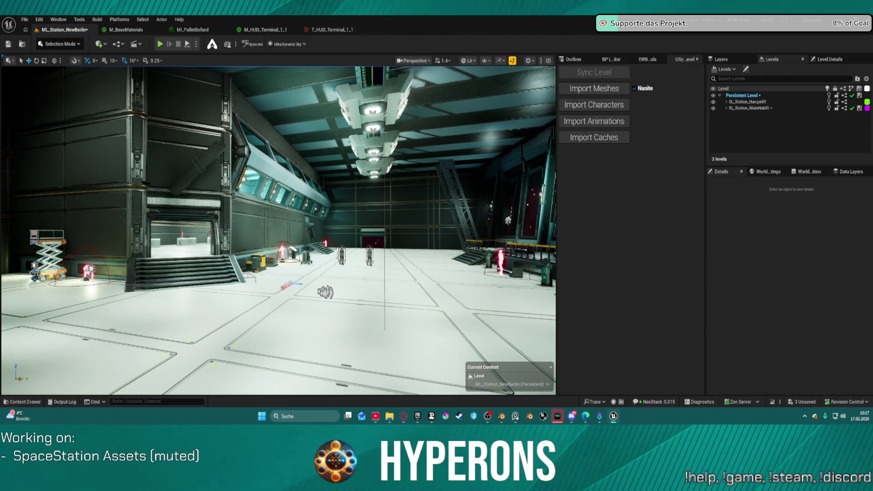
Reset the panel's rotation, turn it 50° around Z, and slide it onto the hangar wall.
click(200, 160)
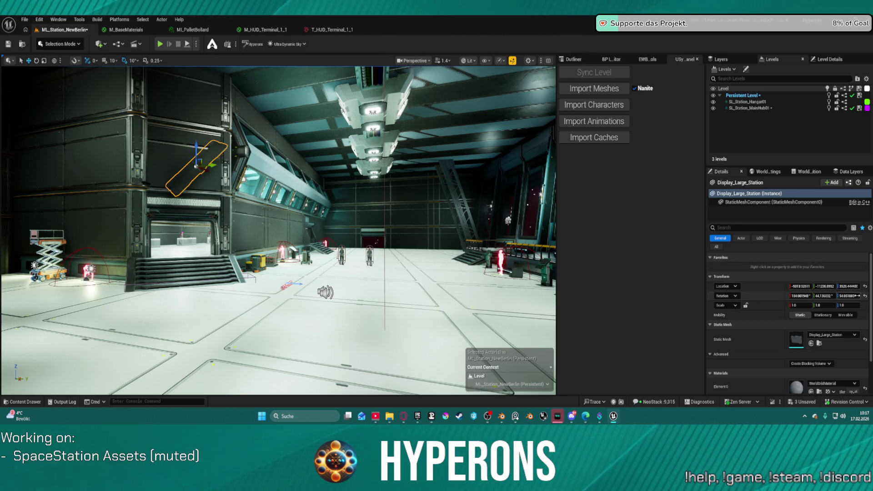
click(865, 296)
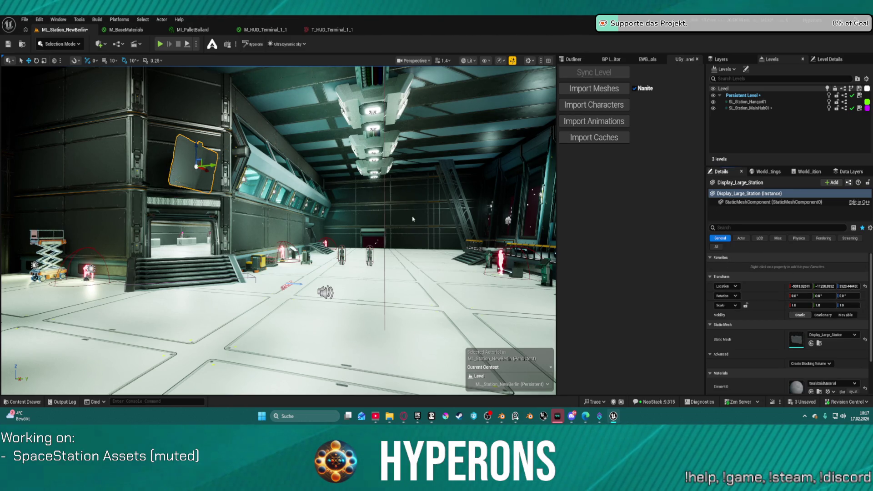
key(e)
drag(216, 177, 233, 172)
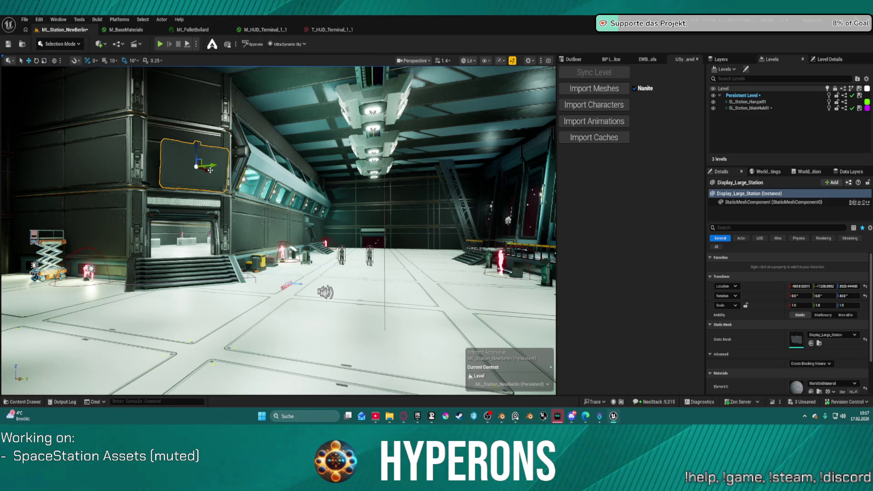
drag(205, 170, 202, 170)
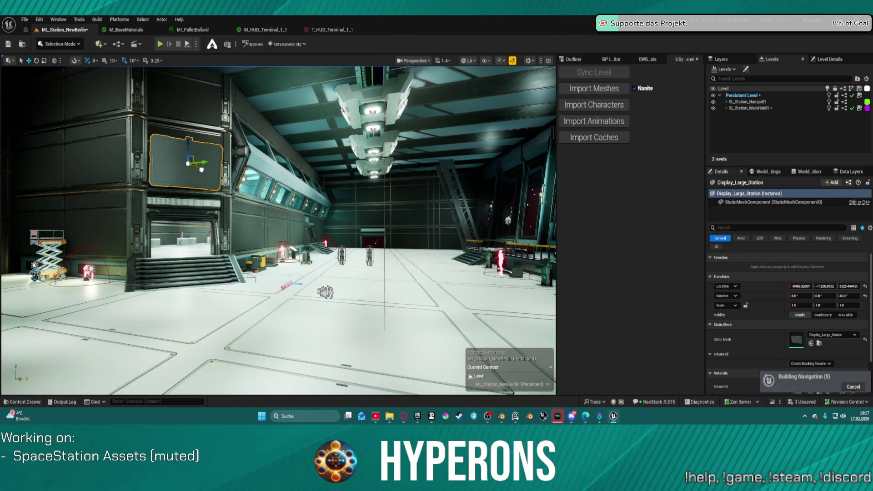
mouse_move(202, 169)
right_down()
mouse_move(160, 175)
mouse_move(309, 169)
right_up()
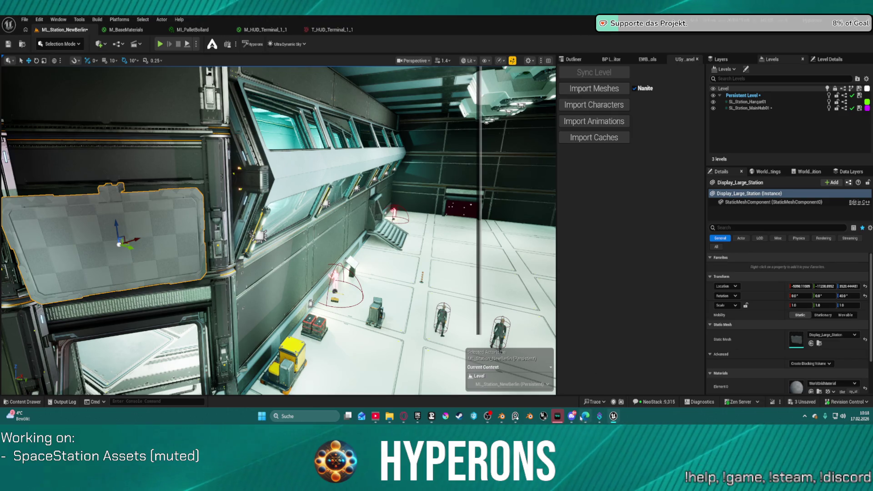
Switch back to Blender and orbit to view the terminal frame edge-on.
click(497, 417)
mouse_move(391, 237)
middle_down()
mouse_move(405, 218)
mouse_move(458, 259)
mouse_move(409, 209)
middle_up()
right_click(407, 204)
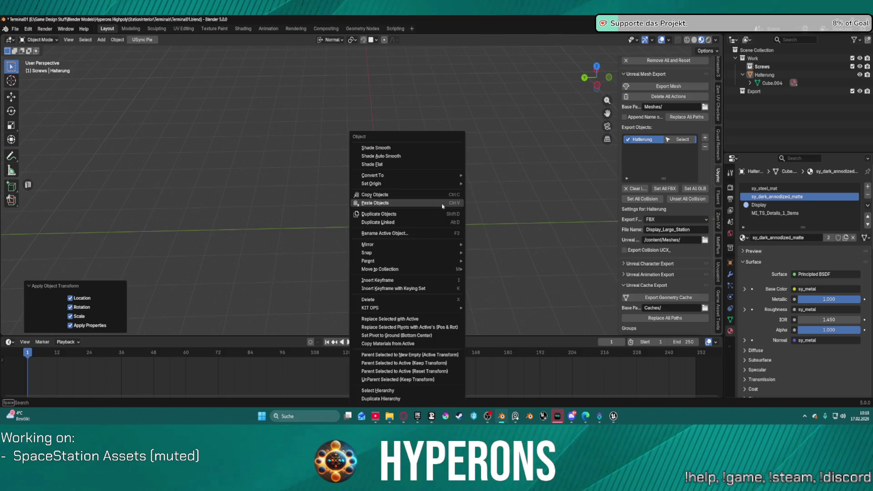
Set the terminal frame's origin to the 3D cursor via the object context menu.
mouse_move(433, 184)
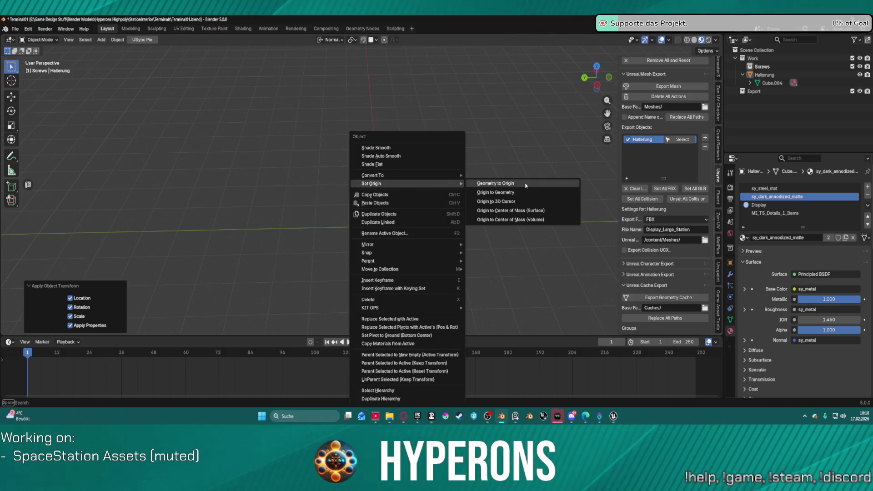
click(516, 201)
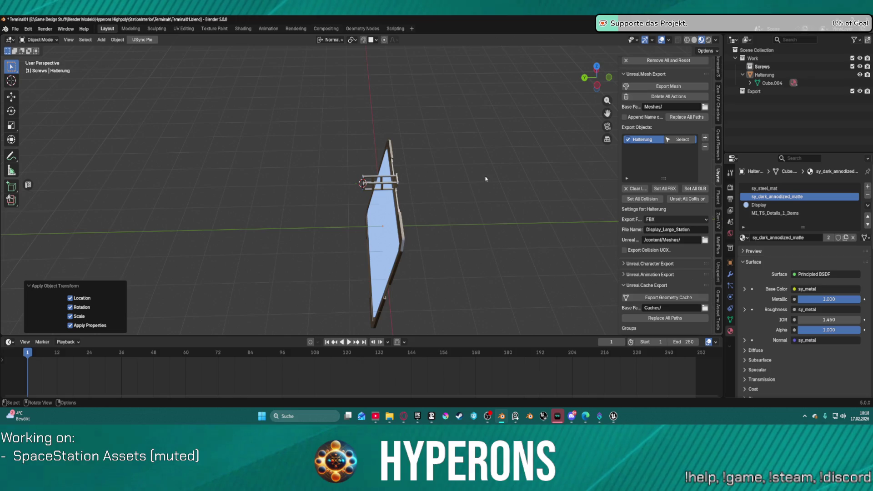
mouse_move(498, 182)
middle_down()
mouse_move(456, 155)
mouse_move(458, 169)
middle_up()
right_click(459, 174)
mouse_move(460, 174)
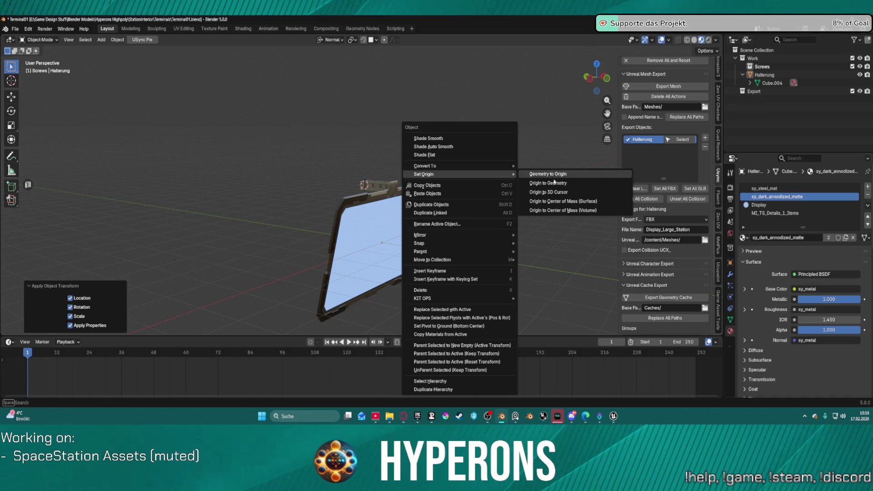
click(560, 194)
Reselect the frame, snap its origin to the 3D cursor again, re-export it, and return to Unreal.
mouse_move(559, 194)
middle_down()
mouse_move(497, 181)
mouse_move(526, 189)
mouse_move(411, 206)
middle_up()
click(395, 200)
right_click(428, 183)
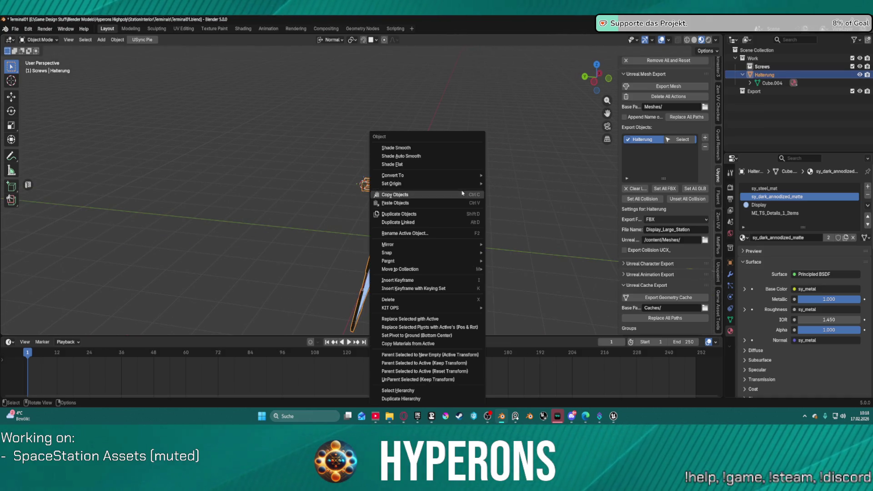
mouse_move(476, 183)
click(530, 201)
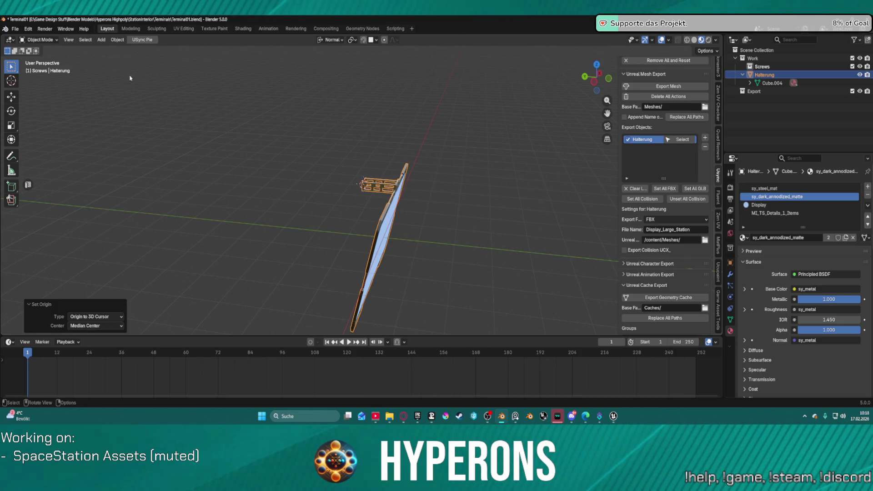
click(668, 86)
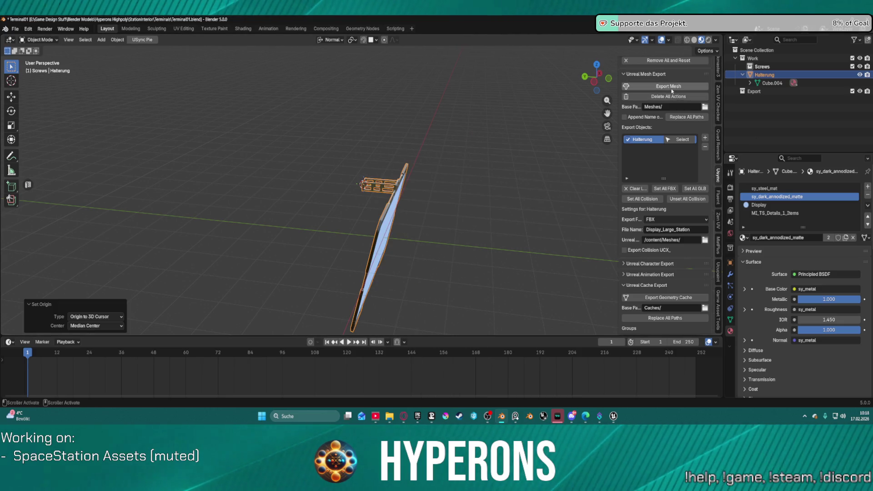
click(615, 416)
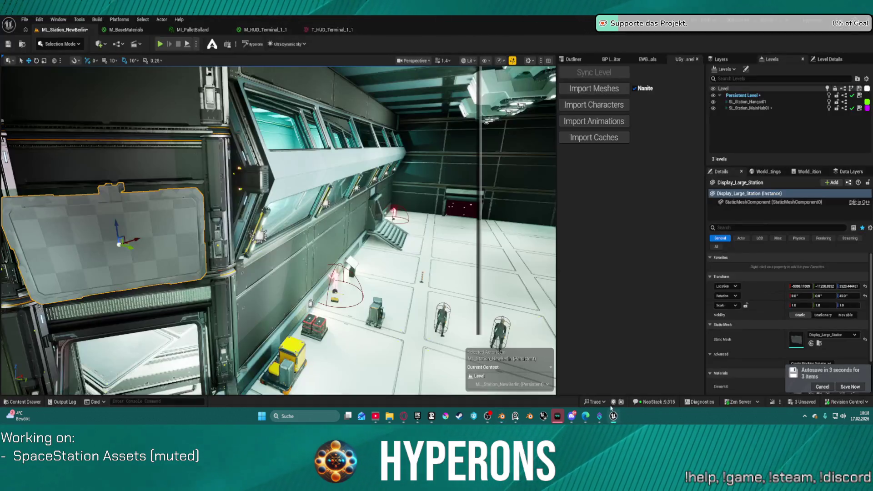
Reimport Display_Large_Station from the Content Drawer, then select the display panel in the level.
key(ctrl+space)
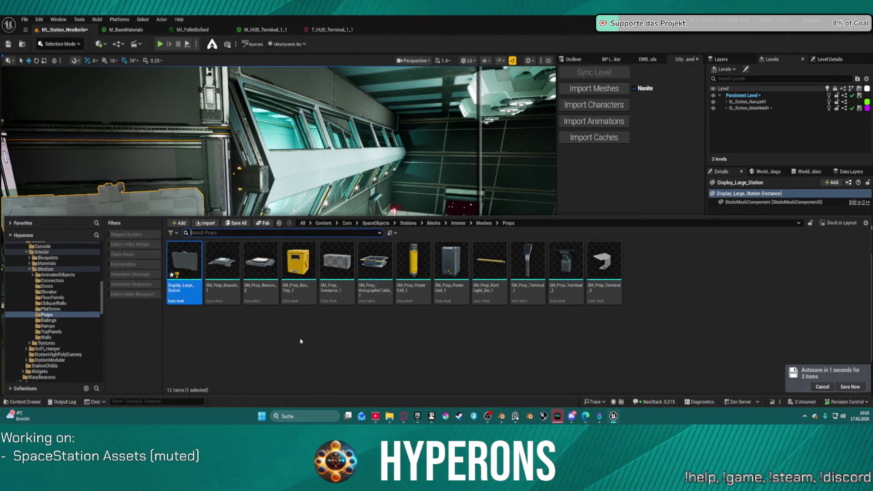
right_click(186, 256)
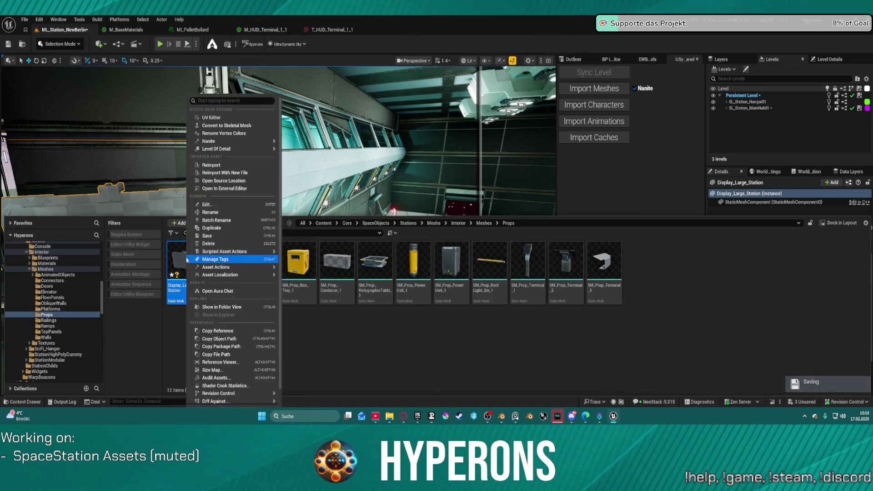
click(238, 169)
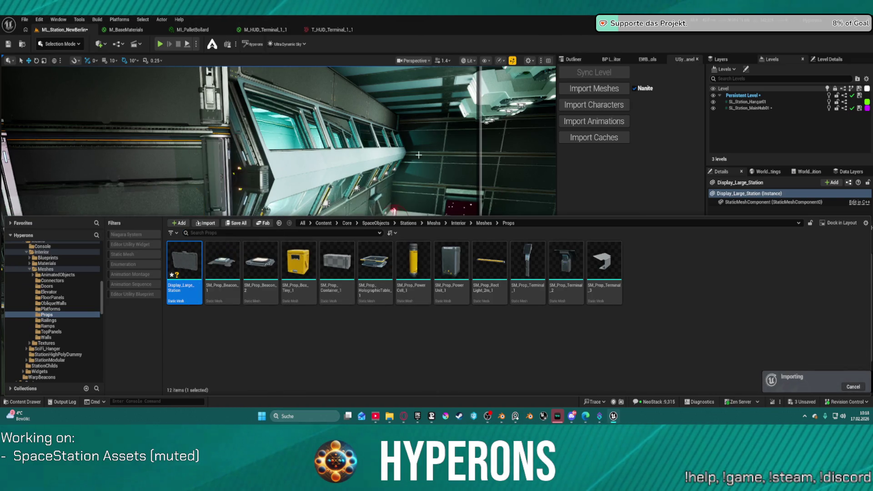
click(448, 163)
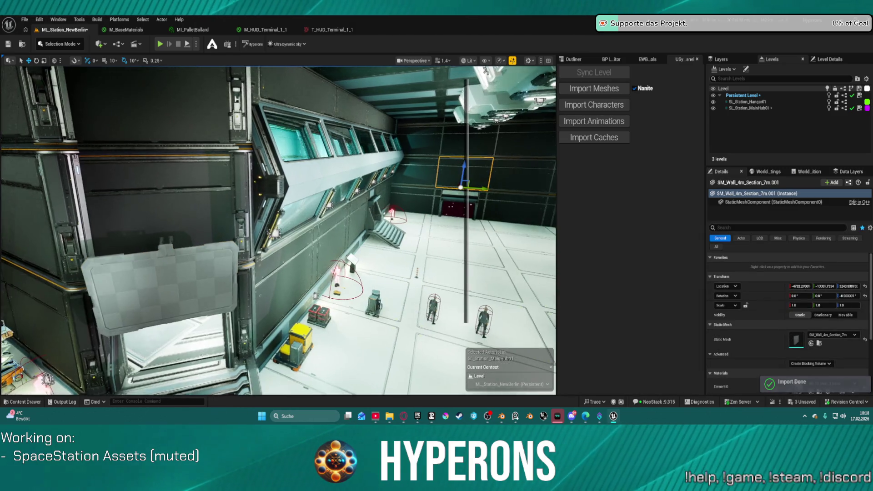
click(146, 275)
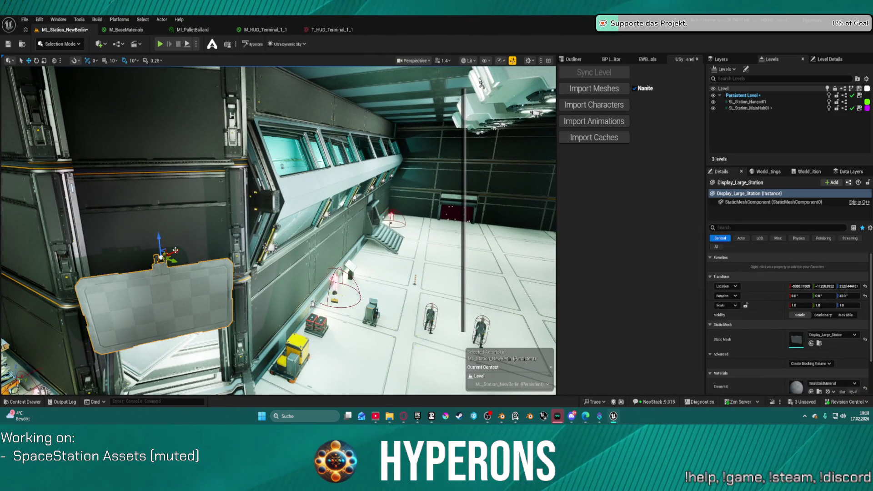
Snap the display onto the hangar wall, reset its rotation and turn it 40° with the gizmo.
drag(160, 258, 155, 200)
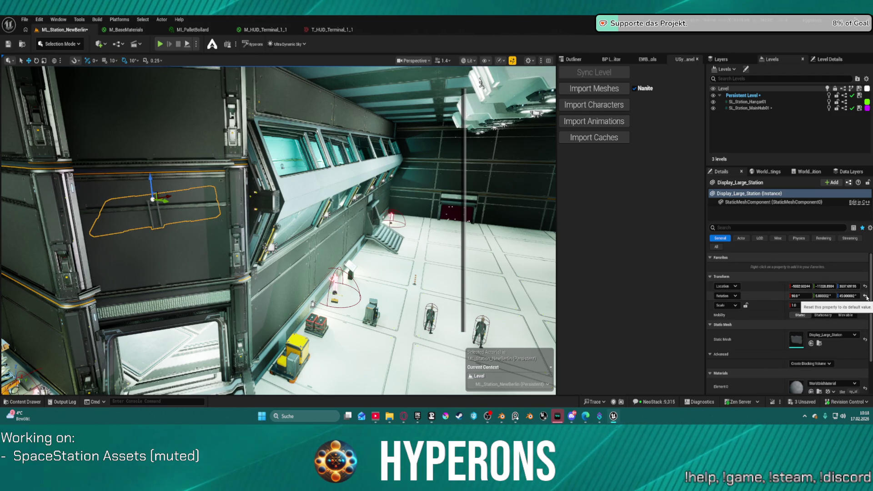
click(865, 295)
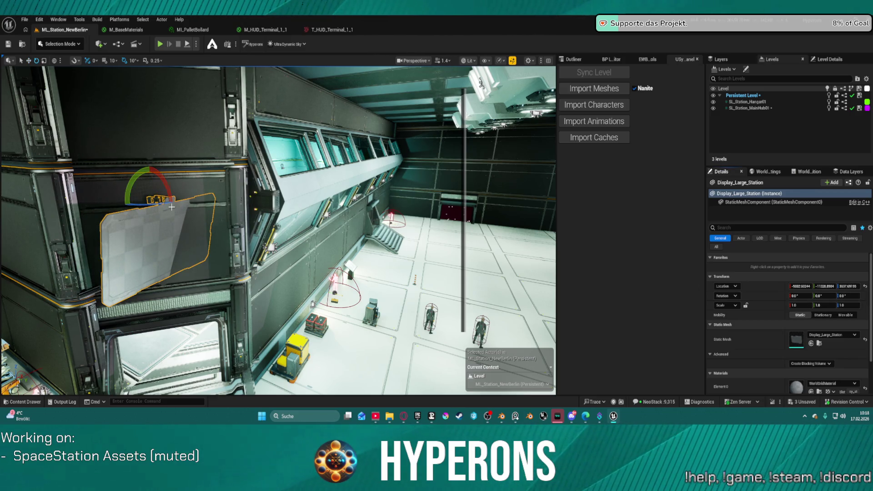
drag(157, 199, 152, 199)
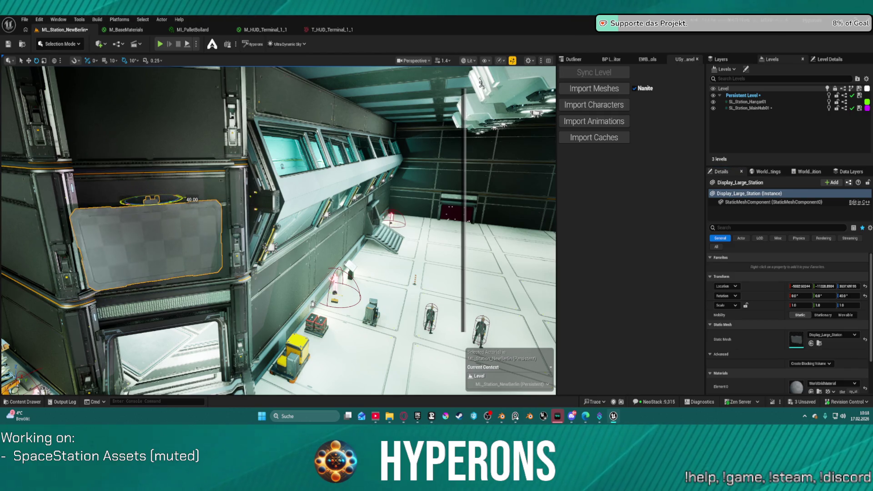
mouse_move(181, 199)
right_down()
mouse_move(200, 196)
mouse_move(261, 226)
right_up()
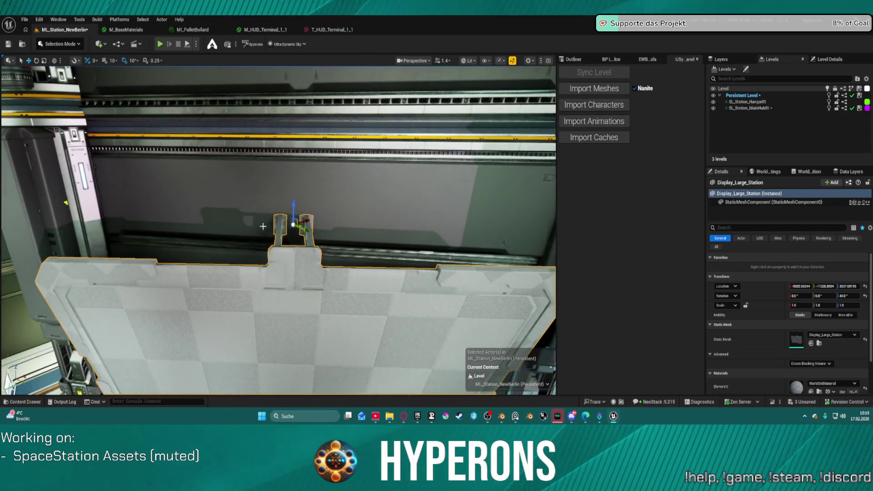
mouse_move(294, 224)
mouse_down()
mouse_move(321, 226)
mouse_move(323, 136)
mouse_move(313, 225)
mouse_move(337, 233)
mouse_up()
Enter rotation values 0 and 40 in the panel's Details rotation fields.
text(4)
click(838, 295)
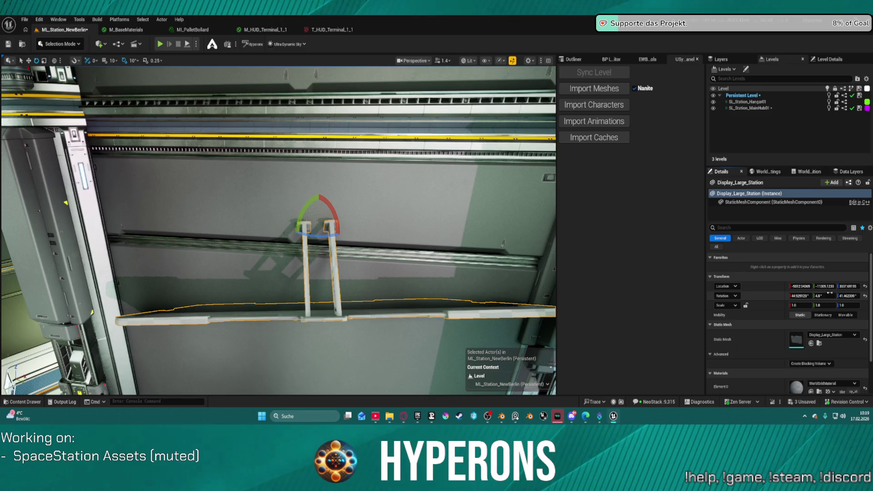
click(800, 296)
text(0)
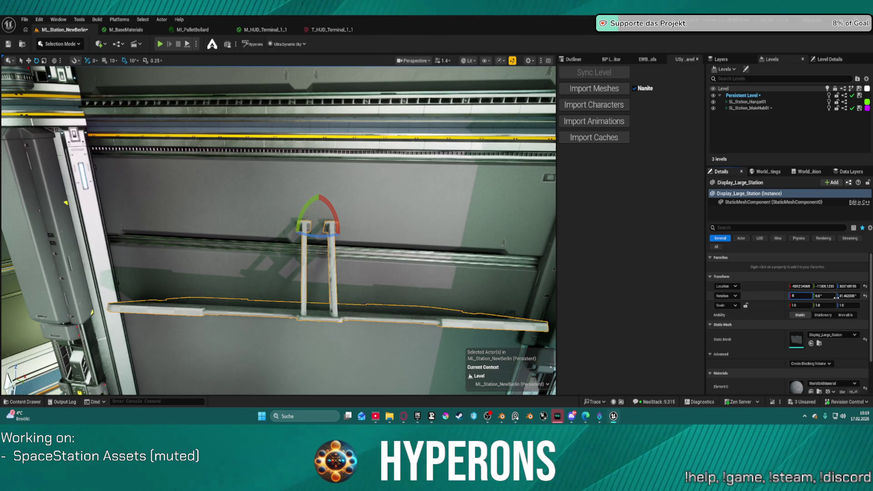
key(Return)
click(848, 296)
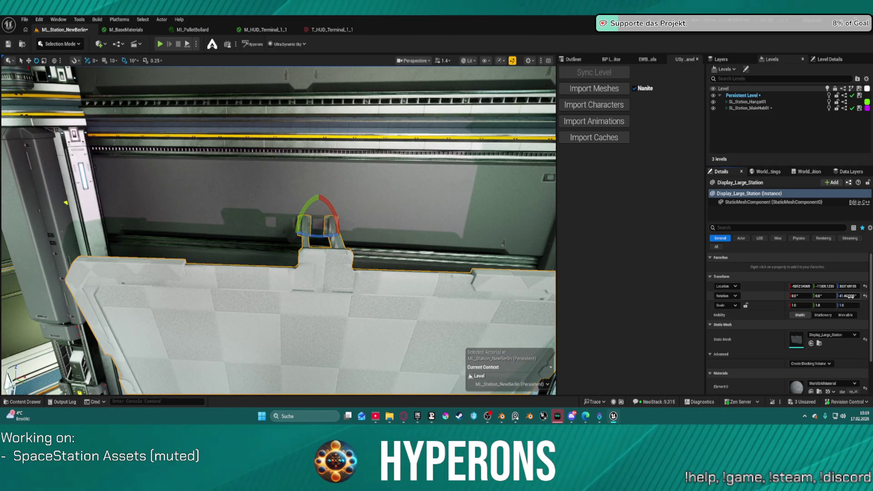
text(40)
key(Return)
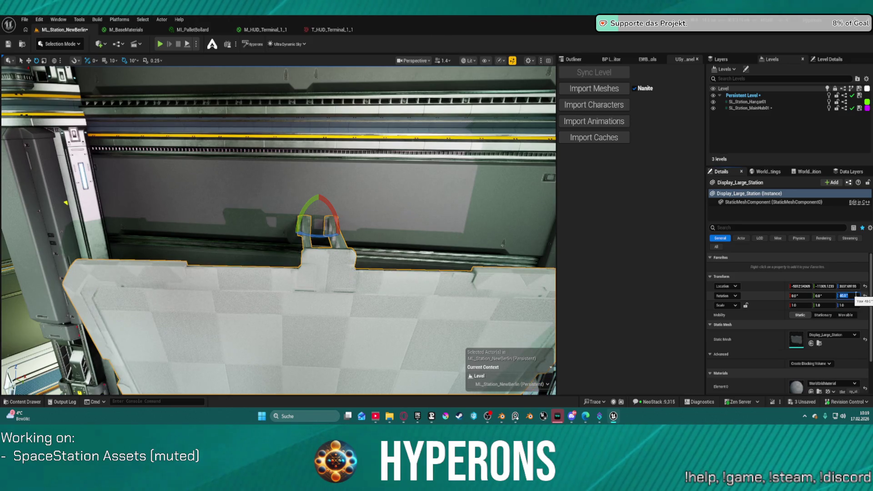
mouse_move(478, 253)
right_down()
mouse_move(478, 158)
mouse_move(336, 220)
right_up()
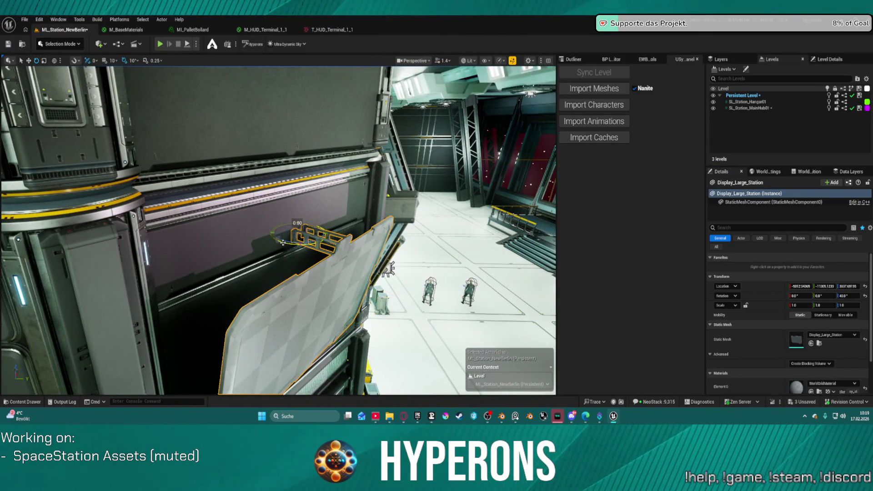
Turn the wall display to about 45° yaw and slide it left along the wall.
drag(297, 226, 291, 198)
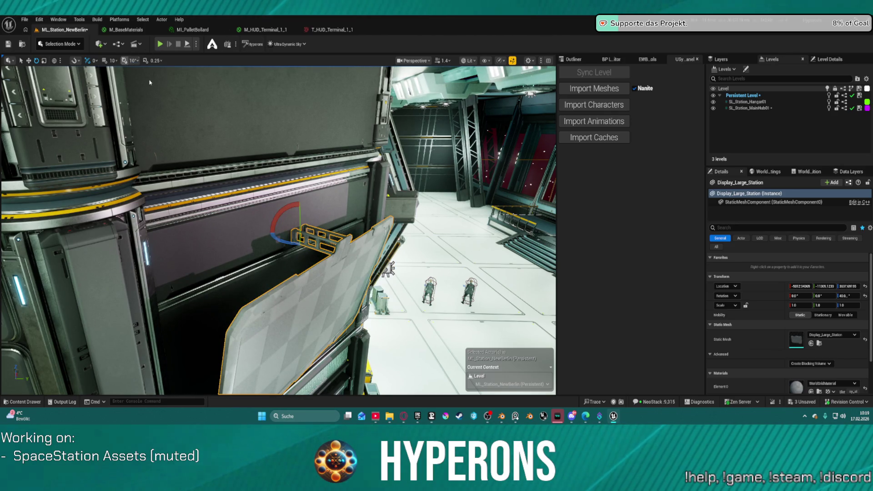
drag(277, 241, 294, 244)
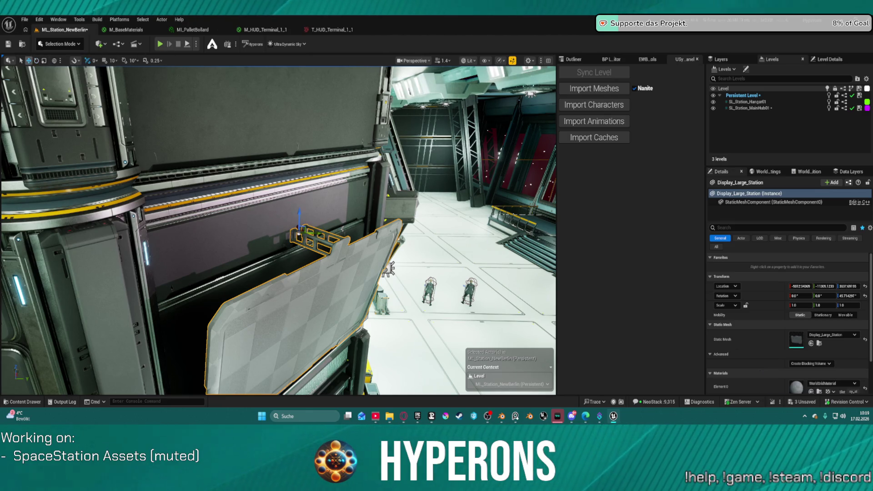
click(88, 60)
drag(307, 233, 310, 241)
mouse_move(310, 242)
right_down()
mouse_move(409, 254)
mouse_move(418, 182)
mouse_move(400, 254)
mouse_move(382, 264)
mouse_move(373, 230)
mouse_move(168, 142)
right_up()
drag(79, 149, 76, 149)
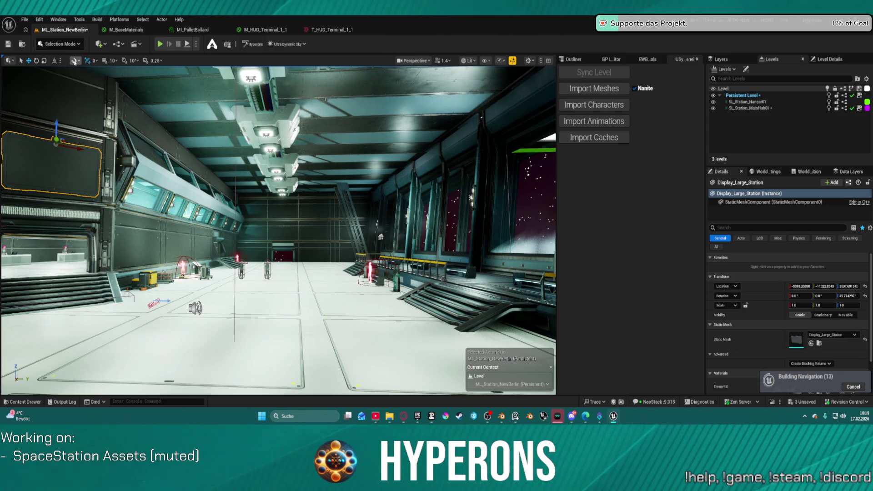
Toggle the gizmo's local/world alignment and select the Display_Large_Station asset in Props.
click(55, 60)
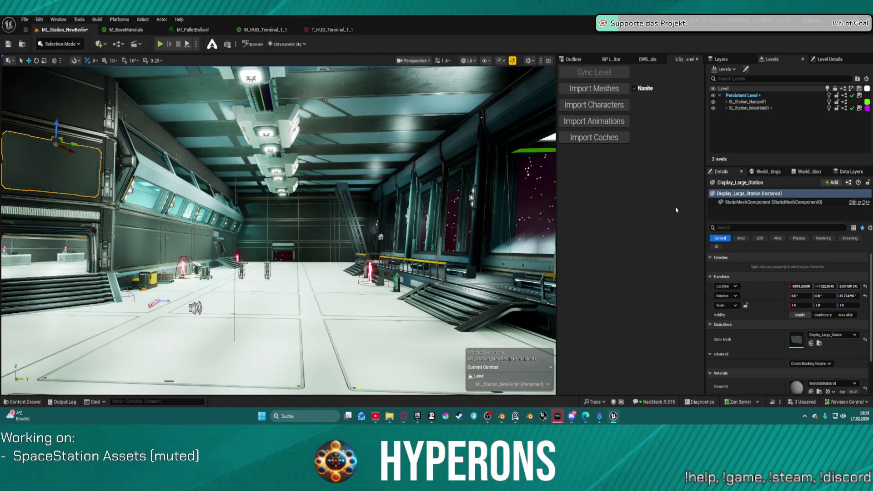
key(ctrl+space)
click(186, 290)
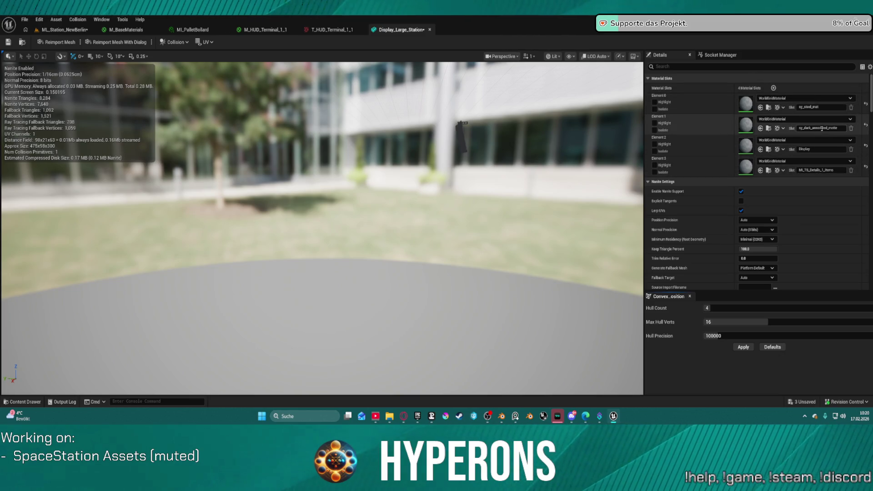
Check Element 3's material list, then browse to Interior > Materials > Material_Instances_Decals.
click(810, 162)
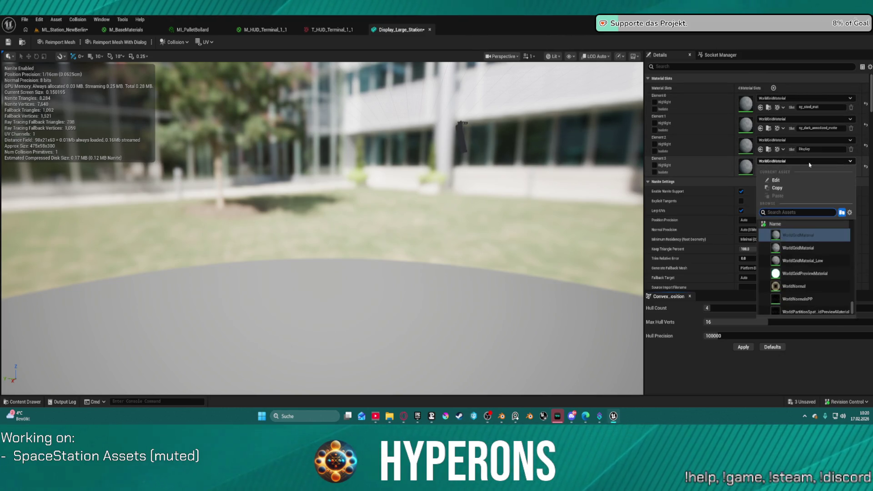
click(809, 165)
key(ctrl+space)
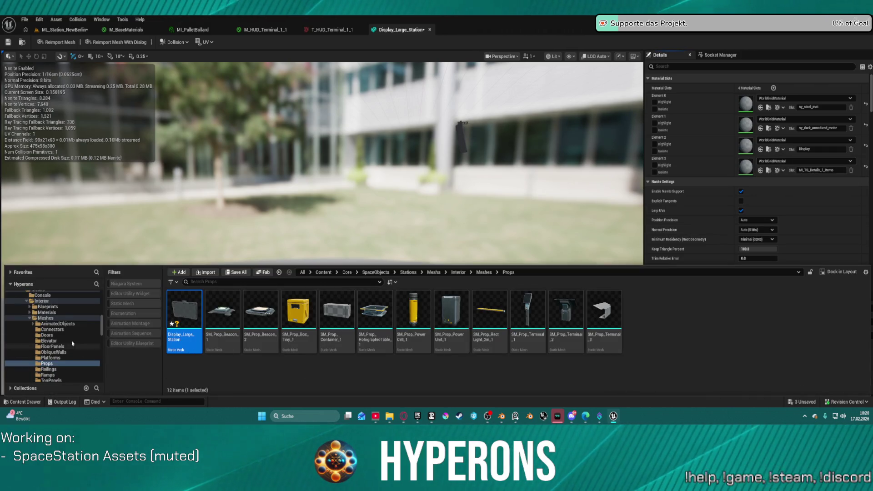
scroll(43, 313, down, 3)
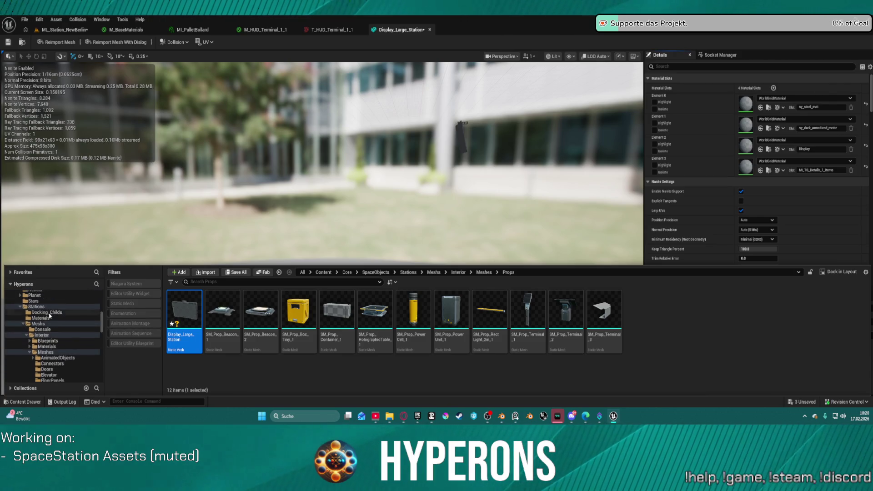
scroll(48, 334, down, 3)
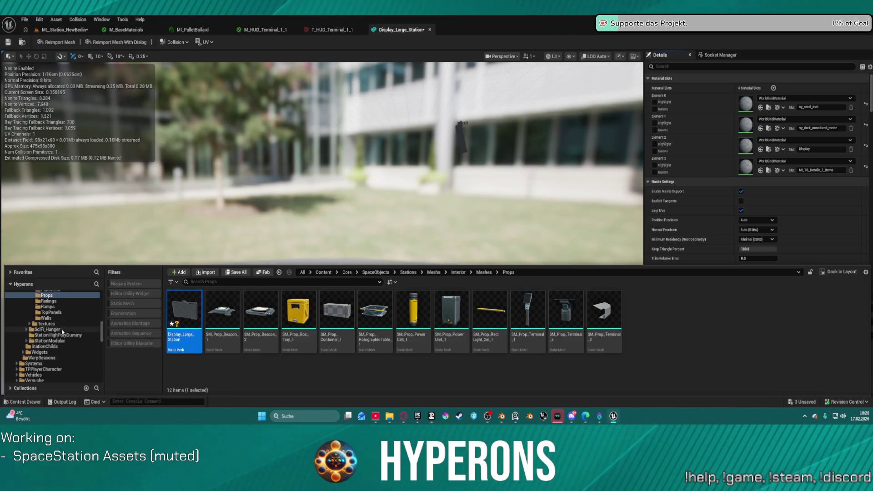
click(48, 341)
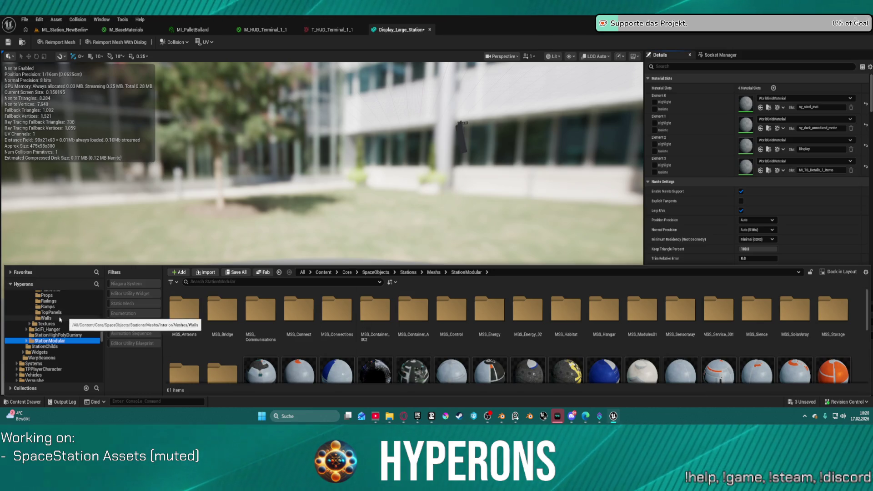
scroll(49, 318, up, 5)
click(48, 323)
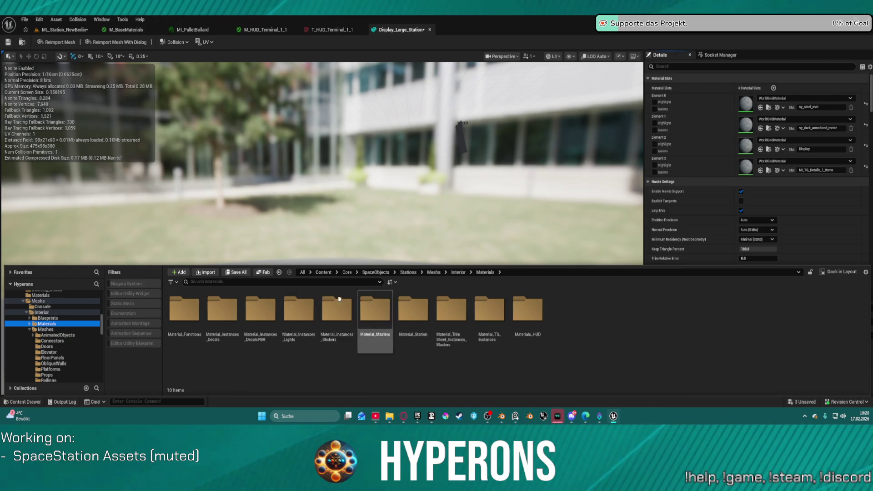
double_click(223, 309)
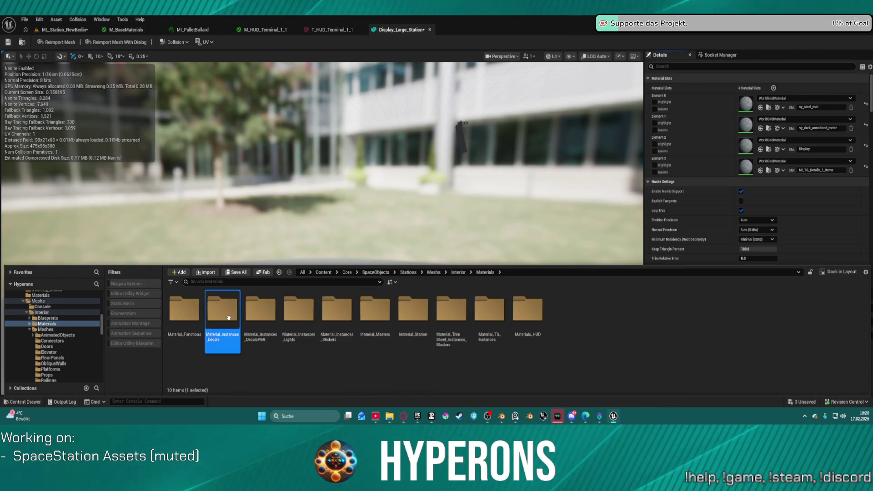
scroll(230, 318, down, 5)
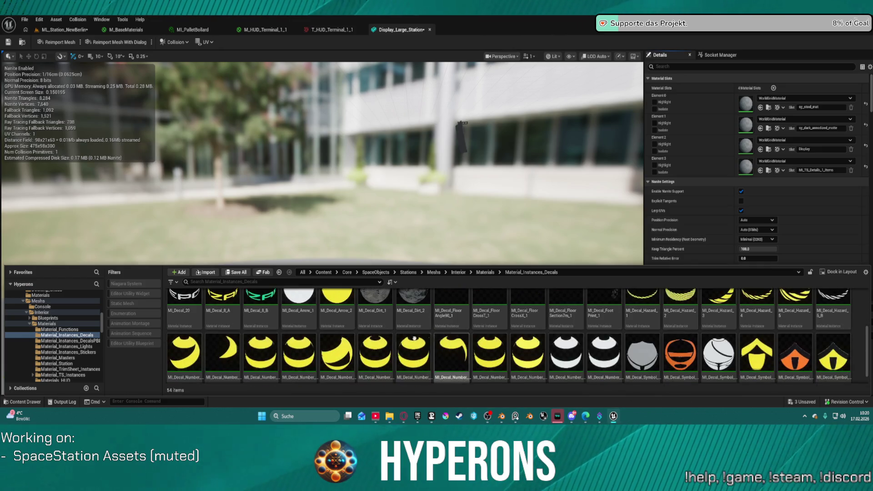